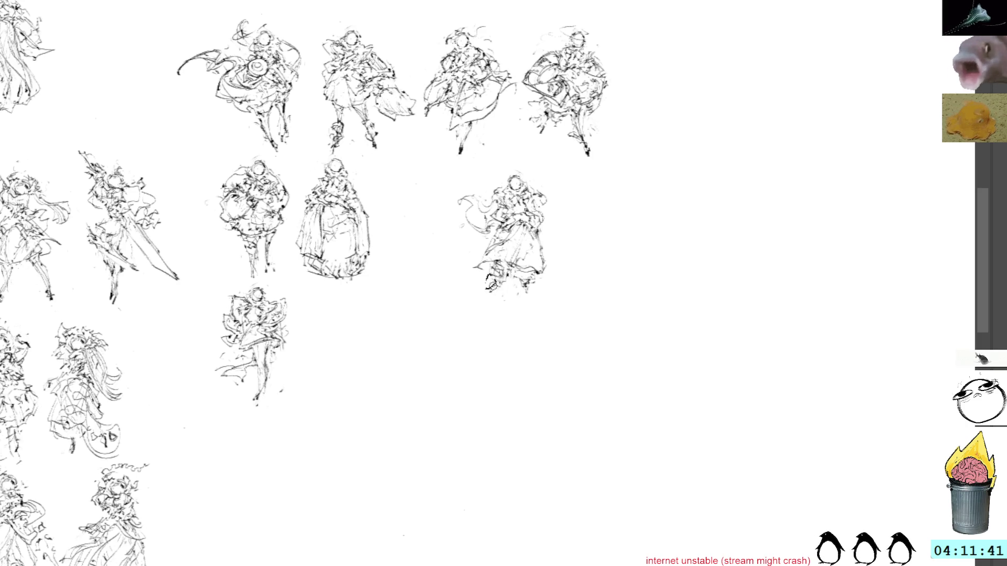
- Lasso the stray figure, stretch it slightly taller, drop it into the grid's second row and clear the speckles
{"action": "left_click_drag", "start_coordinate": [538, 164], "coordinate": [552, 291]}
{"action": "key", "text": "ctrl+t"}
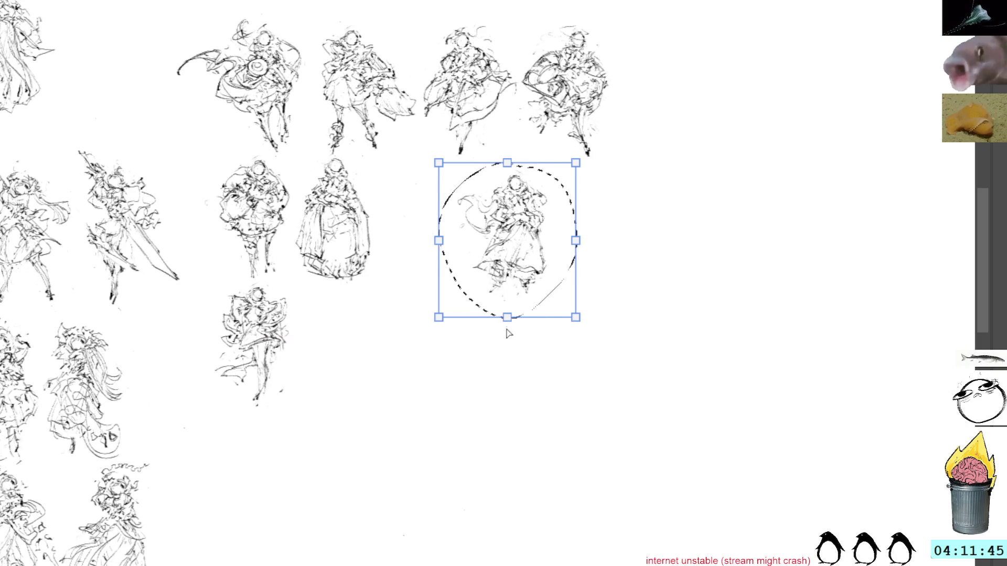
{"action": "left_click_drag", "start_coordinate": [508, 317], "coordinate": [508, 335]}
{"action": "mouse_move", "coordinate": [535, 234]}
{"action": "left_mouse_down"}
{"action": "mouse_move", "coordinate": [449, 221]}
{"action": "mouse_move", "coordinate": [459, 188]}
{"action": "left_mouse_up"}
{"action": "key", "text": "Return"}
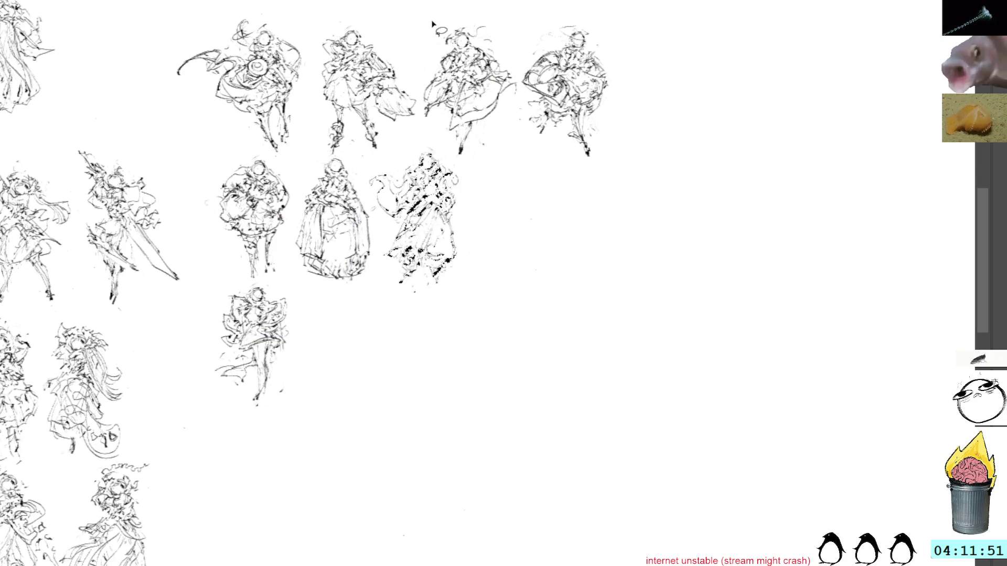
{"action": "key", "text": "ctrl+z"}
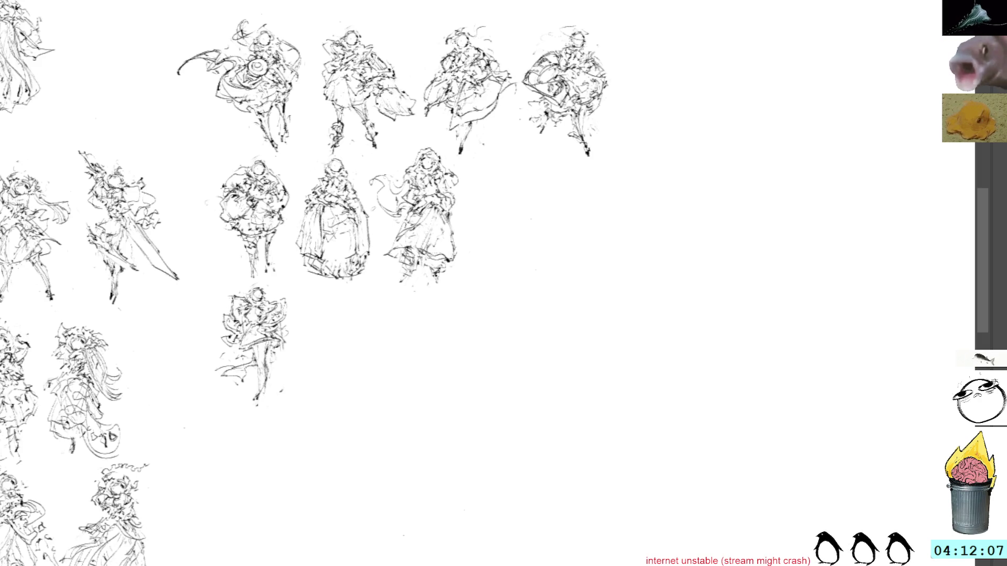
- Paint and undo a test smudge, then block in a rough rounded head shape right of the grid
{"action": "mouse_move", "coordinate": [705, 352]}
{"action": "left_mouse_down"}
{"action": "mouse_move", "coordinate": [720, 331]}
{"action": "mouse_move", "coordinate": [715, 346]}
{"action": "mouse_move", "coordinate": [717, 336]}
{"action": "mouse_move", "coordinate": [731, 346]}
{"action": "left_mouse_up"}
{"action": "key", "text": "ctrl+z"}
{"action": "key", "text": "ctrl+z"}
{"action": "key", "text": "ctrl+z"}
{"action": "key", "text": "ctrl+z"}
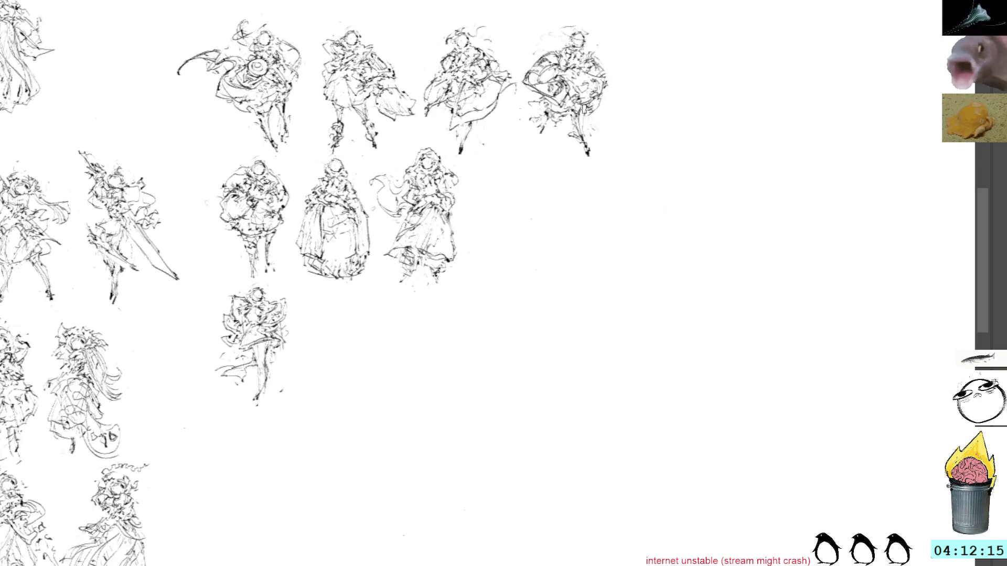
{"action": "mouse_move", "coordinate": [640, 197]}
{"action": "left_mouse_down"}
{"action": "mouse_move", "coordinate": [629, 228]}
{"action": "mouse_move", "coordinate": [656, 272]}
{"action": "mouse_move", "coordinate": [670, 246]}
{"action": "mouse_move", "coordinate": [640, 221]}
{"action": "mouse_move", "coordinate": [661, 193]}
{"action": "mouse_move", "coordinate": [683, 220]}
{"action": "mouse_move", "coordinate": [653, 222]}
{"action": "mouse_move", "coordinate": [676, 189]}
{"action": "left_mouse_up"}
{"action": "mouse_move", "coordinate": [676, 190]}
{"action": "left_mouse_down"}
{"action": "mouse_move", "coordinate": [686, 227]}
{"action": "mouse_move", "coordinate": [675, 230]}
{"action": "mouse_move", "coordinate": [682, 193]}
{"action": "mouse_move", "coordinate": [688, 212]}
{"action": "mouse_move", "coordinate": [672, 198]}
{"action": "left_mouse_up"}
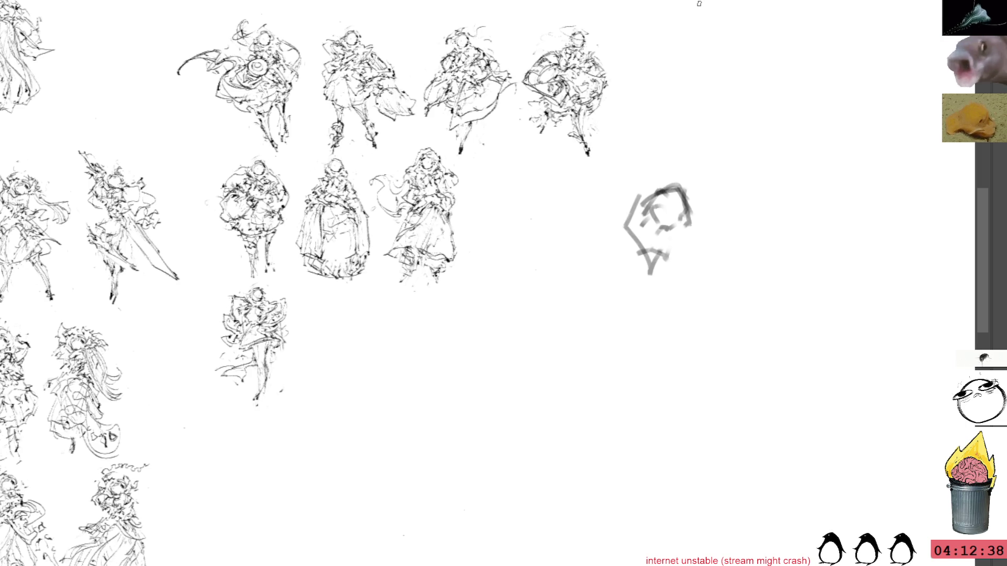
- Brush in head details, lower body lines, hem, hips and a long leg below the rough head
{"action": "mouse_move", "coordinate": [663, 202]}
{"action": "left_mouse_down"}
{"action": "mouse_move", "coordinate": [665, 264]}
{"action": "mouse_move", "coordinate": [684, 246]}
{"action": "mouse_move", "coordinate": [628, 257]}
{"action": "mouse_move", "coordinate": [650, 293]}
{"action": "mouse_move", "coordinate": [682, 260]}
{"action": "mouse_move", "coordinate": [678, 275]}
{"action": "left_mouse_up"}
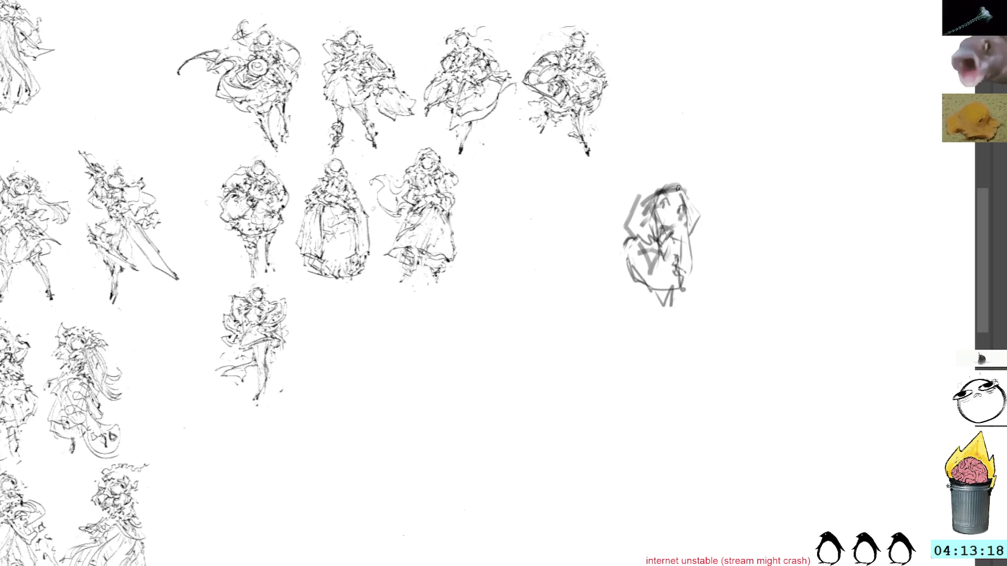
{"action": "mouse_move", "coordinate": [691, 284]}
{"action": "left_mouse_down"}
{"action": "mouse_move", "coordinate": [669, 316]}
{"action": "mouse_move", "coordinate": [702, 302]}
{"action": "mouse_move", "coordinate": [723, 345]}
{"action": "left_mouse_up"}
{"action": "mouse_move", "coordinate": [645, 287]}
{"action": "left_mouse_down"}
{"action": "mouse_move", "coordinate": [651, 318]}
{"action": "mouse_move", "coordinate": [681, 339]}
{"action": "left_mouse_up"}
{"action": "mouse_move", "coordinate": [690, 295]}
{"action": "left_mouse_down"}
{"action": "mouse_move", "coordinate": [712, 311]}
{"action": "mouse_move", "coordinate": [725, 372]}
{"action": "left_mouse_up"}
{"action": "mouse_move", "coordinate": [667, 326]}
{"action": "left_mouse_down"}
{"action": "mouse_move", "coordinate": [657, 339]}
{"action": "mouse_move", "coordinate": [693, 353]}
{"action": "mouse_move", "coordinate": [704, 306]}
{"action": "left_mouse_up"}
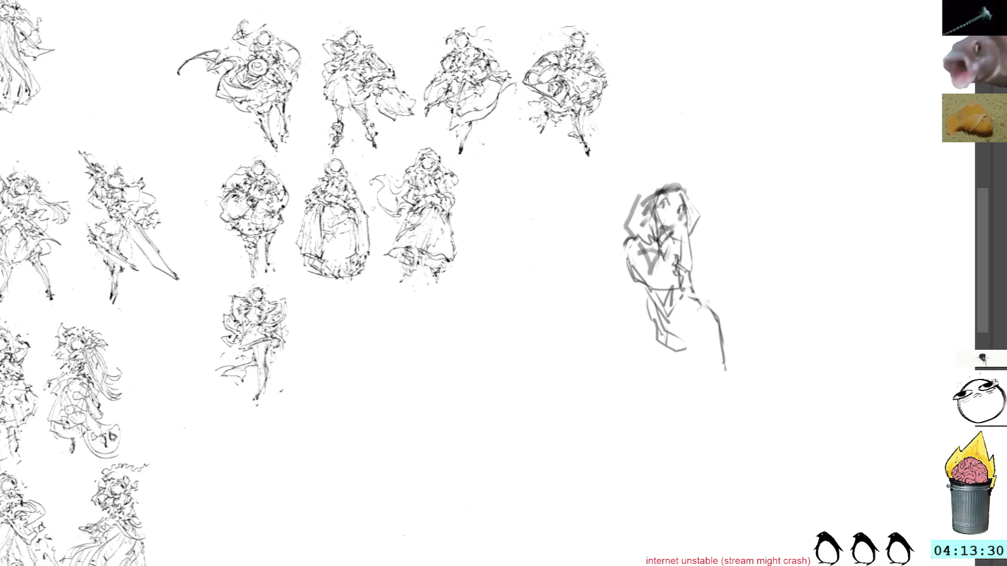
{"action": "left_click_drag", "start_coordinate": [662, 336], "coordinate": [644, 378]}
{"action": "mouse_move", "coordinate": [724, 362]}
{"action": "left_mouse_down"}
{"action": "mouse_move", "coordinate": [721, 439]}
{"action": "mouse_move", "coordinate": [675, 457]}
{"action": "left_mouse_up"}
{"action": "left_click_drag", "start_coordinate": [719, 325], "coordinate": [698, 351]}
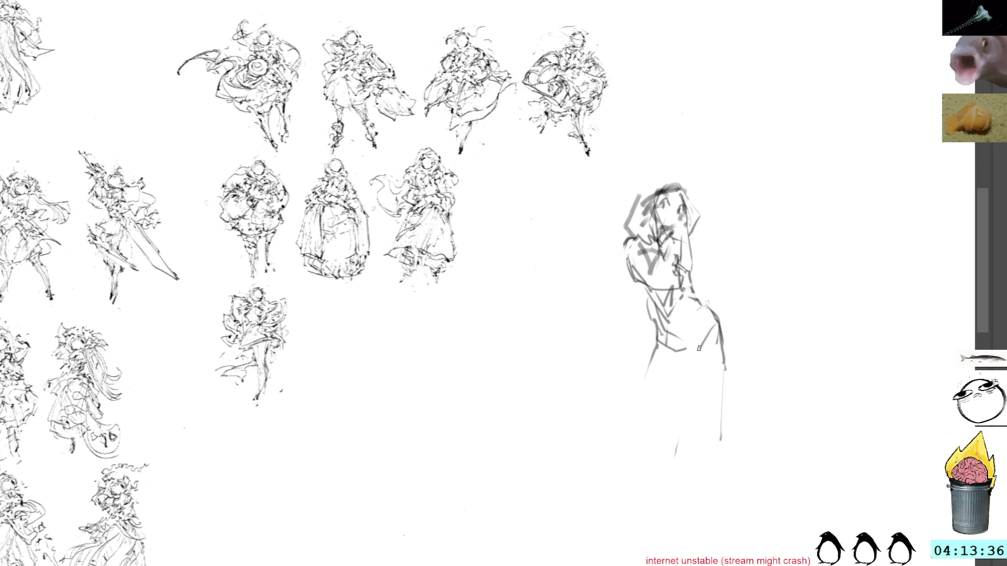
{"action": "mouse_move", "coordinate": [692, 299]}
{"action": "left_mouse_down"}
{"action": "mouse_move", "coordinate": [678, 321]}
{"action": "mouse_move", "coordinate": [708, 331]}
{"action": "mouse_move", "coordinate": [696, 362]}
{"action": "left_mouse_up"}
{"action": "left_click_drag", "start_coordinate": [715, 324], "coordinate": [702, 346]}
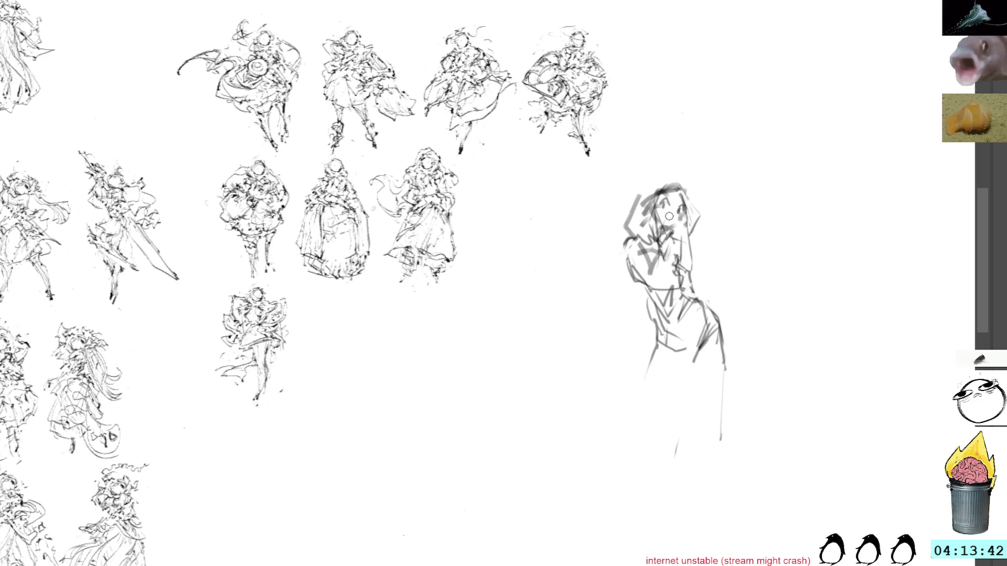
- Mark in the face and hair down both sides of the head, undoing the left-side hair
{"action": "left_click_drag", "start_coordinate": [669, 192], "coordinate": [701, 274]}
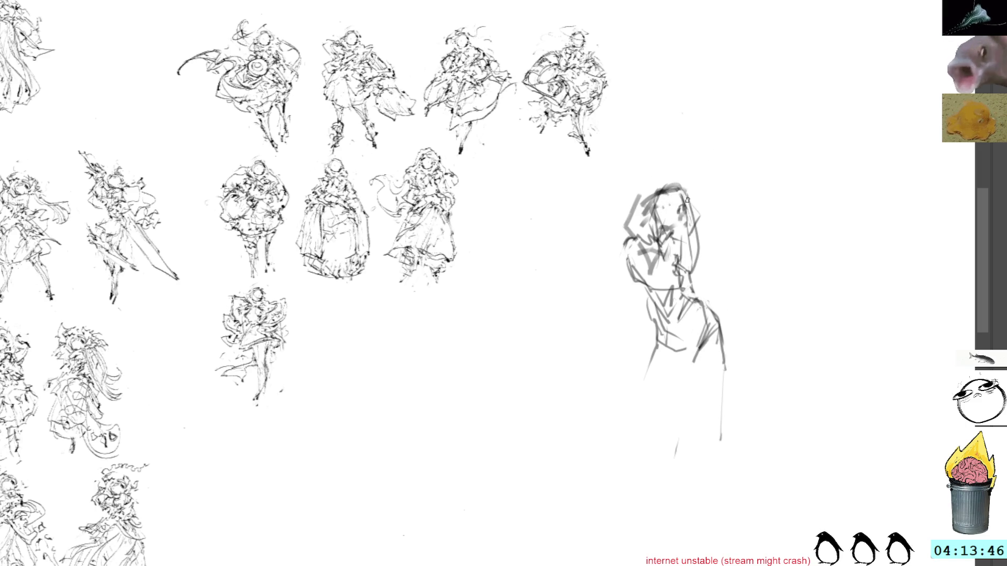
{"action": "left_click_drag", "start_coordinate": [699, 223], "coordinate": [714, 279]}
{"action": "left_click_drag", "start_coordinate": [685, 186], "coordinate": [706, 281]}
{"action": "mouse_move", "coordinate": [634, 229]}
{"action": "left_mouse_down"}
{"action": "mouse_move", "coordinate": [638, 267]}
{"action": "mouse_move", "coordinate": [645, 234]}
{"action": "left_mouse_up"}
{"action": "mouse_move", "coordinate": [647, 186]}
{"action": "left_mouse_down"}
{"action": "mouse_move", "coordinate": [614, 239]}
{"action": "mouse_move", "coordinate": [622, 225]}
{"action": "left_mouse_up"}
{"action": "key", "text": "ctrl+z"}
{"action": "key", "text": "ctrl+z"}
{"action": "key", "text": "ctrl+z"}
{"action": "key", "text": "ctrl+z"}
- Sketch the left hand and arm, torso line, hips and both long legs down to the foot
{"action": "mouse_move", "coordinate": [632, 256]}
{"action": "left_mouse_down"}
{"action": "mouse_move", "coordinate": [645, 289]}
{"action": "mouse_move", "coordinate": [652, 261]}
{"action": "mouse_move", "coordinate": [656, 290]}
{"action": "left_mouse_up"}
{"action": "mouse_move", "coordinate": [637, 255]}
{"action": "left_mouse_down"}
{"action": "mouse_move", "coordinate": [646, 273]}
{"action": "mouse_move", "coordinate": [661, 270]}
{"action": "mouse_move", "coordinate": [650, 258]}
{"action": "mouse_move", "coordinate": [680, 258]}
{"action": "left_mouse_up"}
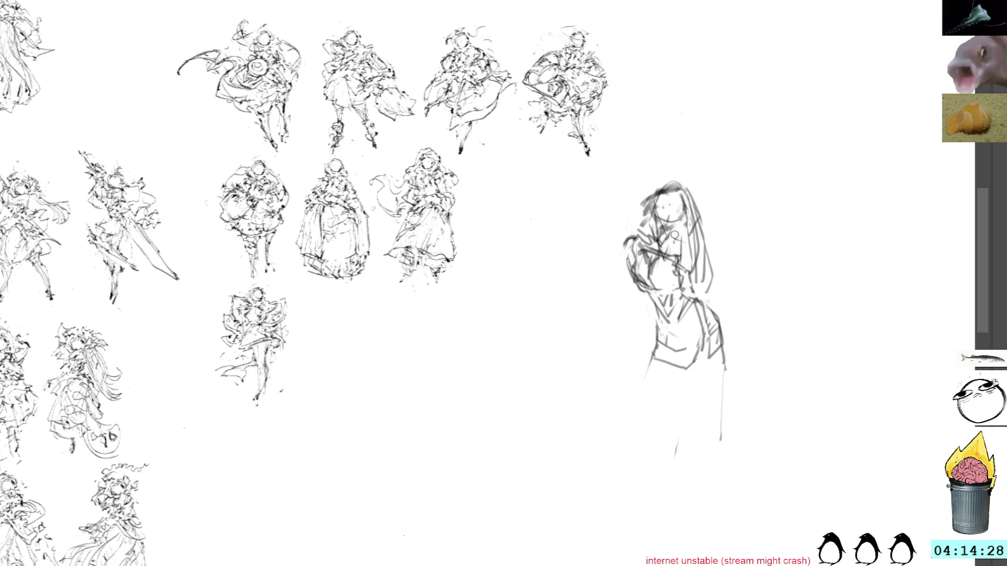
{"action": "mouse_move", "coordinate": [689, 241]}
{"action": "left_mouse_down"}
{"action": "mouse_move", "coordinate": [692, 298]}
{"action": "mouse_move", "coordinate": [712, 315]}
{"action": "left_mouse_up"}
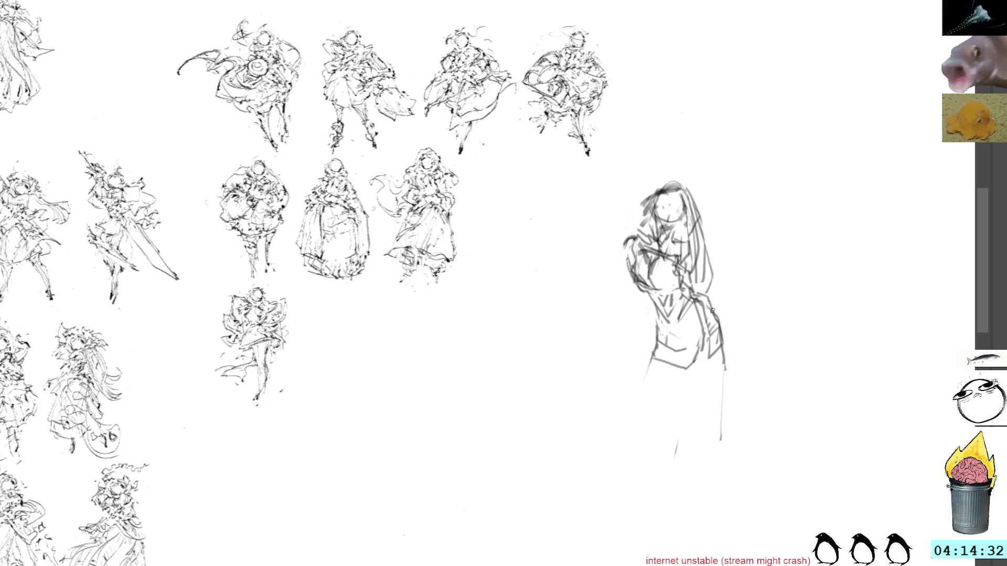
{"action": "left_click_drag", "start_coordinate": [712, 301], "coordinate": [722, 398]}
{"action": "left_click_drag", "start_coordinate": [658, 369], "coordinate": [663, 417]}
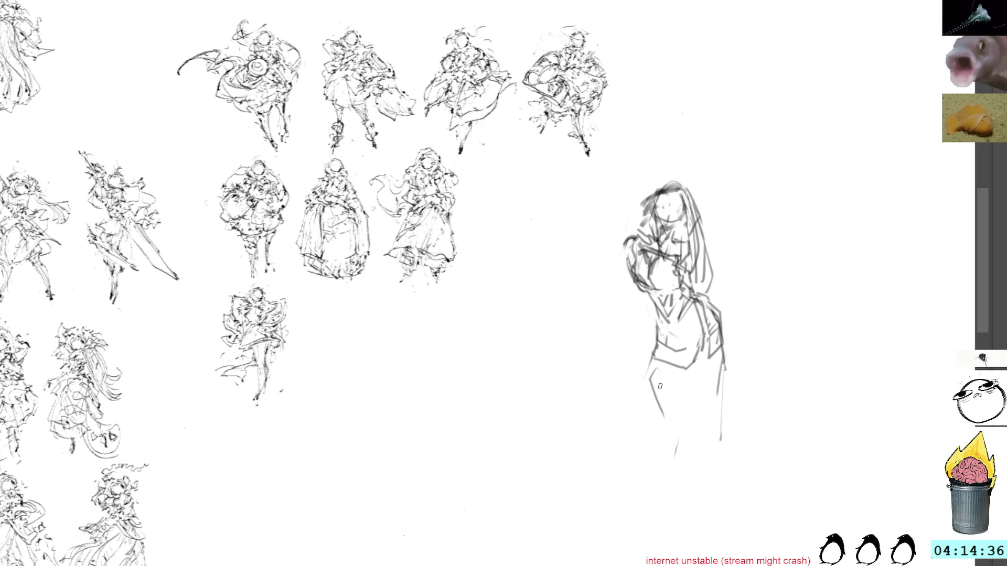
{"action": "left_click_drag", "start_coordinate": [649, 353], "coordinate": [653, 399]}
{"action": "mouse_move", "coordinate": [705, 355]}
{"action": "left_mouse_down"}
{"action": "mouse_move", "coordinate": [705, 418]}
{"action": "mouse_move", "coordinate": [673, 543]}
{"action": "left_mouse_up"}
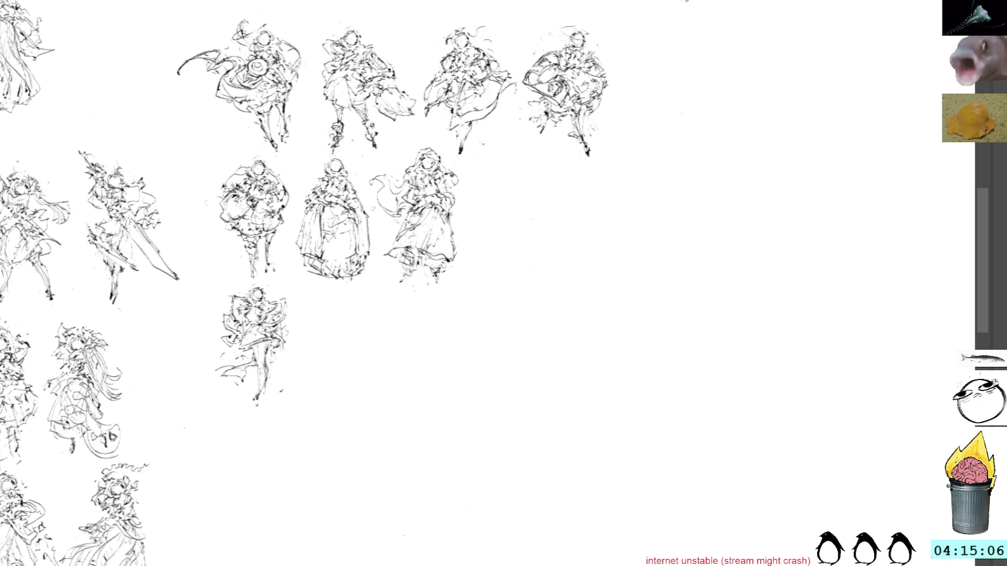
- Start an arch-shaped head with side strokes and inner marks, undoing then restoring the arm strokes
{"action": "mouse_move", "coordinate": [604, 229]}
{"action": "left_mouse_down"}
{"action": "mouse_move", "coordinate": [633, 222]}
{"action": "mouse_move", "coordinate": [622, 236]}
{"action": "mouse_move", "coordinate": [642, 255]}
{"action": "mouse_move", "coordinate": [609, 261]}
{"action": "mouse_move", "coordinate": [629, 266]}
{"action": "mouse_move", "coordinate": [620, 282]}
{"action": "mouse_move", "coordinate": [639, 282]}
{"action": "left_mouse_up"}
{"action": "left_click_drag", "start_coordinate": [635, 263], "coordinate": [642, 307]}
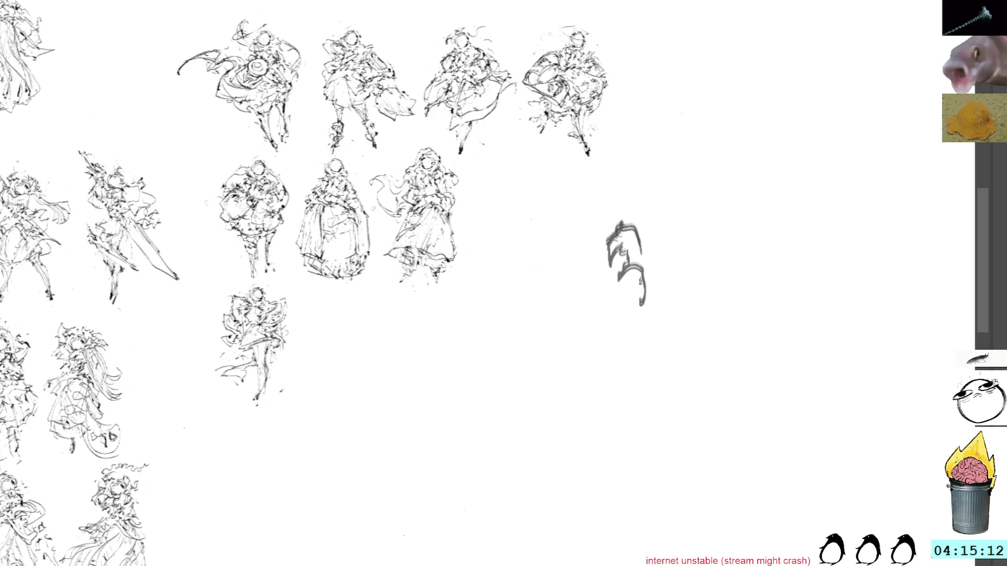
{"action": "left_click_drag", "start_coordinate": [612, 266], "coordinate": [610, 277]}
{"action": "mouse_move", "coordinate": [612, 263]}
{"action": "left_mouse_down"}
{"action": "mouse_move", "coordinate": [599, 283]}
{"action": "mouse_move", "coordinate": [632, 314]}
{"action": "mouse_move", "coordinate": [639, 256]}
{"action": "mouse_move", "coordinate": [636, 272]}
{"action": "left_mouse_up"}
{"action": "mouse_move", "coordinate": [602, 267]}
{"action": "left_mouse_down"}
{"action": "mouse_move", "coordinate": [638, 334]}
{"action": "mouse_move", "coordinate": [648, 302]}
{"action": "mouse_move", "coordinate": [667, 328]}
{"action": "mouse_move", "coordinate": [653, 376]}
{"action": "mouse_move", "coordinate": [675, 359]}
{"action": "mouse_move", "coordinate": [676, 312]}
{"action": "left_mouse_up"}
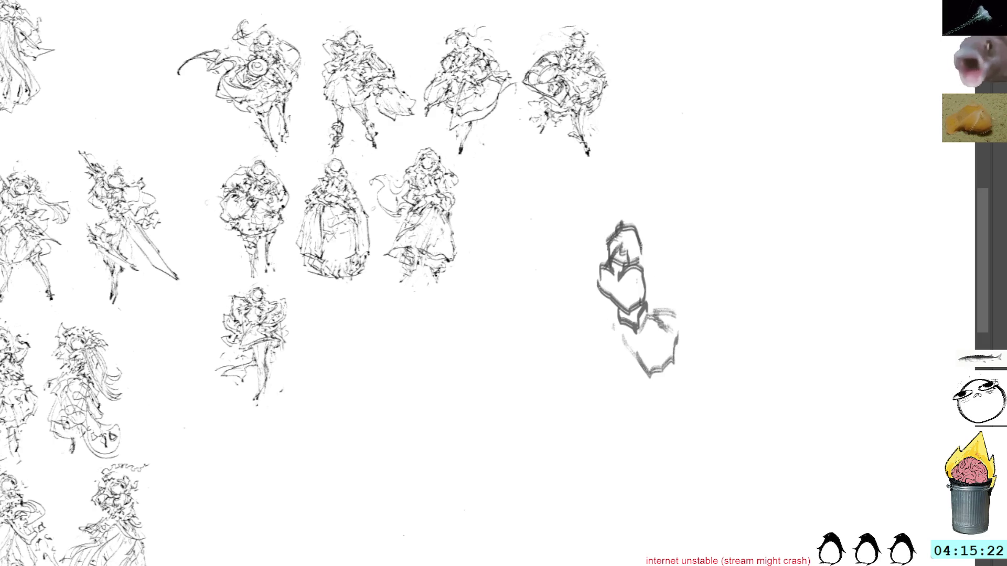
{"action": "mouse_move", "coordinate": [618, 242]}
{"action": "left_mouse_down"}
{"action": "mouse_move", "coordinate": [626, 257]}
{"action": "mouse_move", "coordinate": [574, 268]}
{"action": "mouse_move", "coordinate": [583, 292]}
{"action": "mouse_move", "coordinate": [607, 313]}
{"action": "left_mouse_up"}
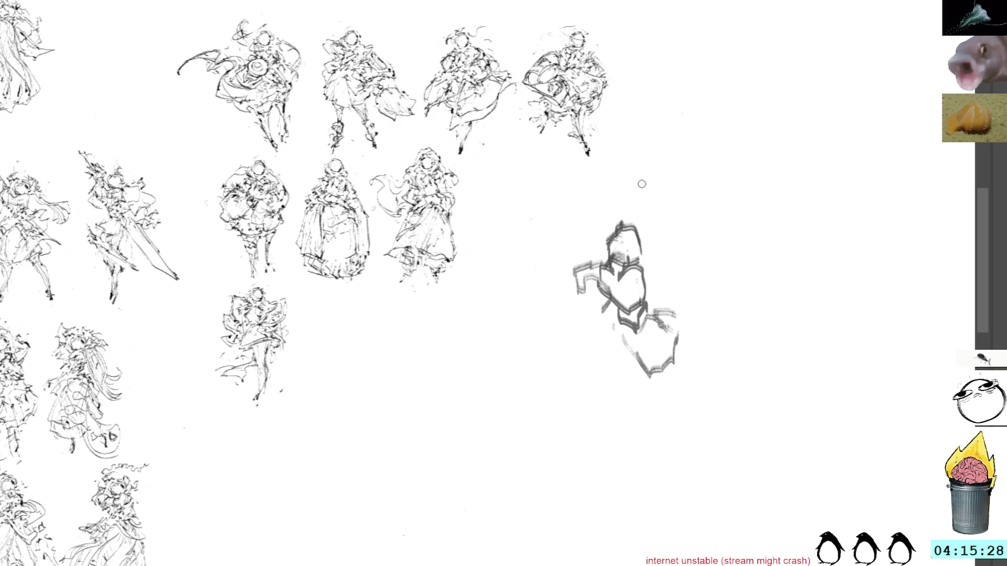
{"action": "key", "text": "ctrl+z"}
{"action": "left_click_drag", "start_coordinate": [614, 242], "coordinate": [622, 254]}
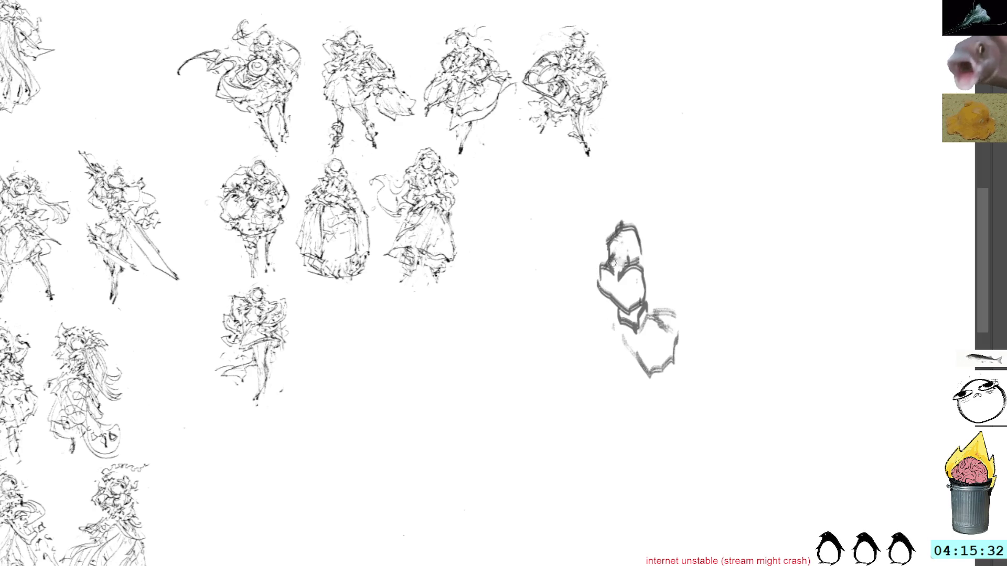
{"action": "left_click_drag", "start_coordinate": [616, 275], "coordinate": [615, 293]}
{"action": "key", "text": "ctrl+shift+z"}
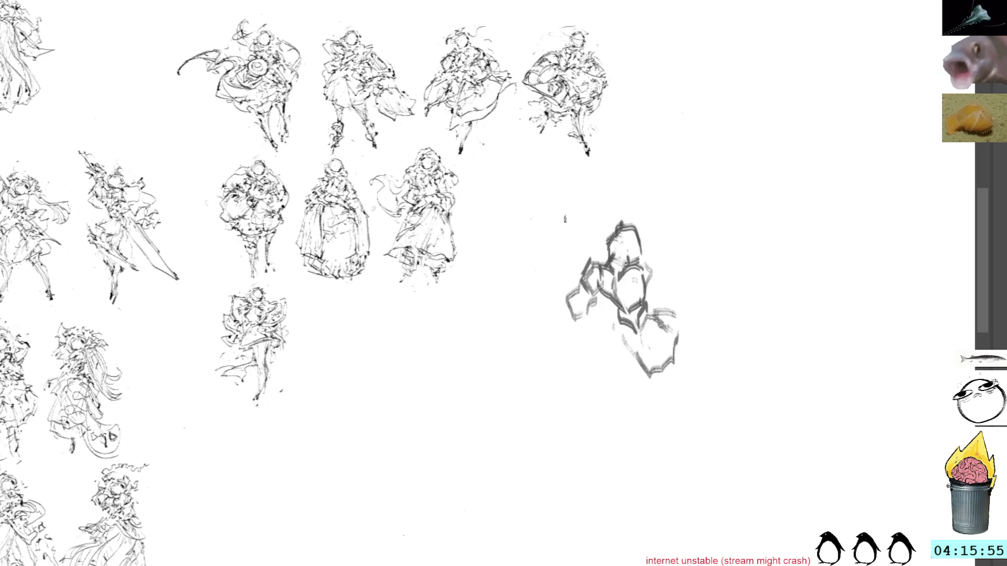
- Build up a dark blocky torso, both hunched arms and a darkened head on the new figure
{"action": "left_click_drag", "start_coordinate": [600, 292], "coordinate": [624, 319]}
{"action": "mouse_move", "coordinate": [631, 274]}
{"action": "left_mouse_down"}
{"action": "mouse_move", "coordinate": [626, 300]}
{"action": "mouse_move", "coordinate": [646, 304]}
{"action": "mouse_move", "coordinate": [661, 254]}
{"action": "mouse_move", "coordinate": [650, 264]}
{"action": "mouse_move", "coordinate": [649, 247]}
{"action": "left_mouse_up"}
{"action": "left_click_drag", "start_coordinate": [565, 298], "coordinate": [581, 309]}
{"action": "mouse_move", "coordinate": [577, 303]}
{"action": "left_mouse_down"}
{"action": "mouse_move", "coordinate": [582, 316]}
{"action": "mouse_move", "coordinate": [568, 312]}
{"action": "mouse_move", "coordinate": [583, 307]}
{"action": "left_mouse_up"}
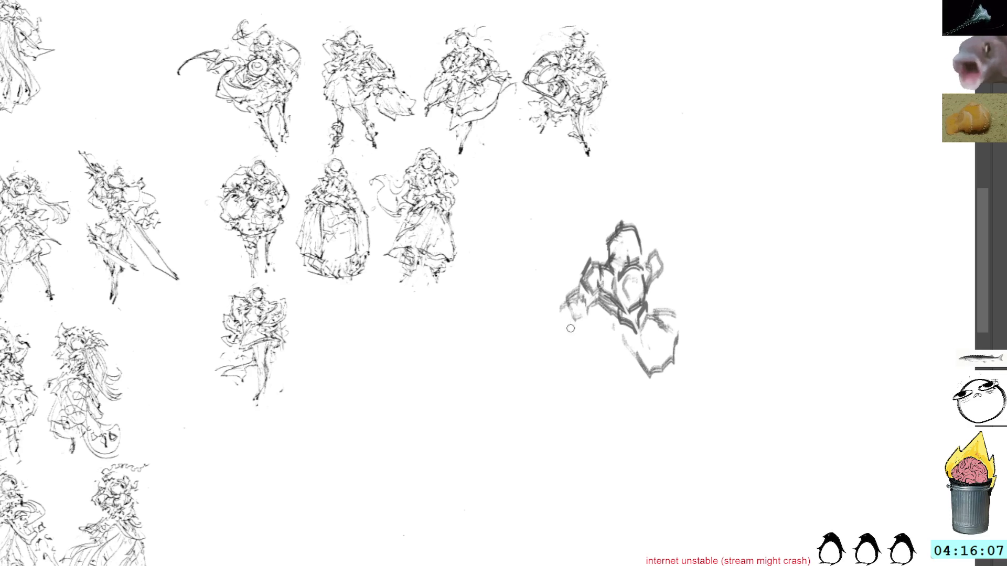
{"action": "left_click_drag", "start_coordinate": [588, 317], "coordinate": [577, 344]}
{"action": "mouse_move", "coordinate": [563, 303]}
{"action": "left_mouse_down"}
{"action": "mouse_move", "coordinate": [563, 333]}
{"action": "mouse_move", "coordinate": [582, 340]}
{"action": "mouse_move", "coordinate": [574, 361]}
{"action": "mouse_move", "coordinate": [582, 346]}
{"action": "mouse_move", "coordinate": [595, 351]}
{"action": "mouse_move", "coordinate": [576, 367]}
{"action": "mouse_move", "coordinate": [585, 351]}
{"action": "mouse_move", "coordinate": [602, 355]}
{"action": "mouse_move", "coordinate": [585, 368]}
{"action": "mouse_move", "coordinate": [585, 346]}
{"action": "mouse_move", "coordinate": [594, 345]}
{"action": "left_mouse_up"}
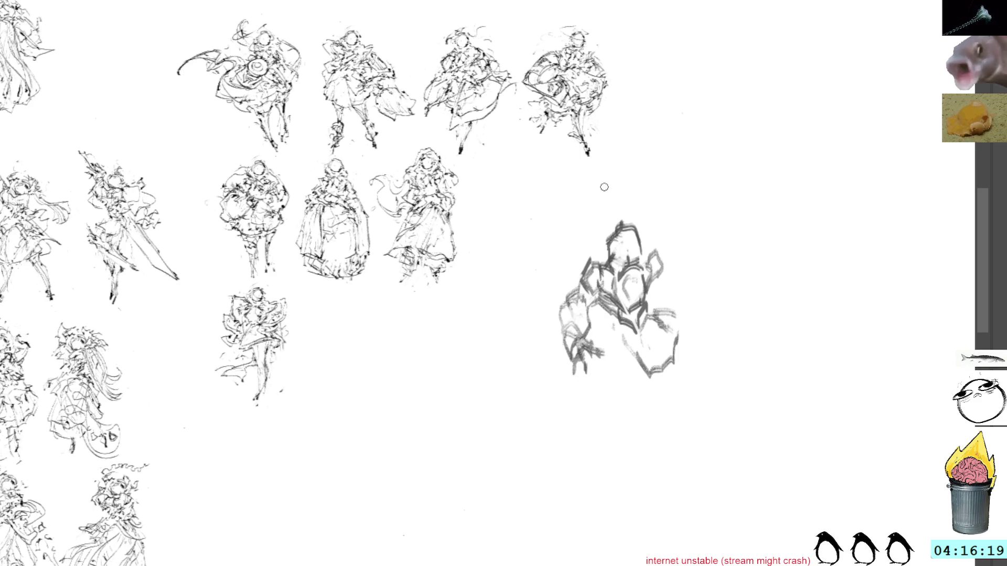
{"action": "left_click_drag", "start_coordinate": [661, 320], "coordinate": [659, 307]}
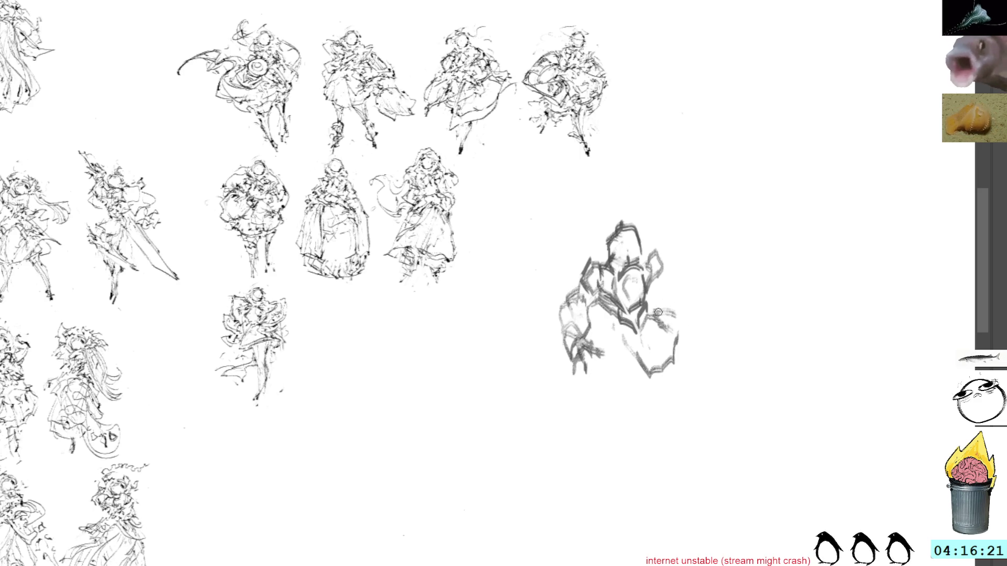
{"action": "mouse_move", "coordinate": [679, 346]}
{"action": "left_mouse_down"}
{"action": "mouse_move", "coordinate": [675, 286]}
{"action": "mouse_move", "coordinate": [683, 309]}
{"action": "left_mouse_up"}
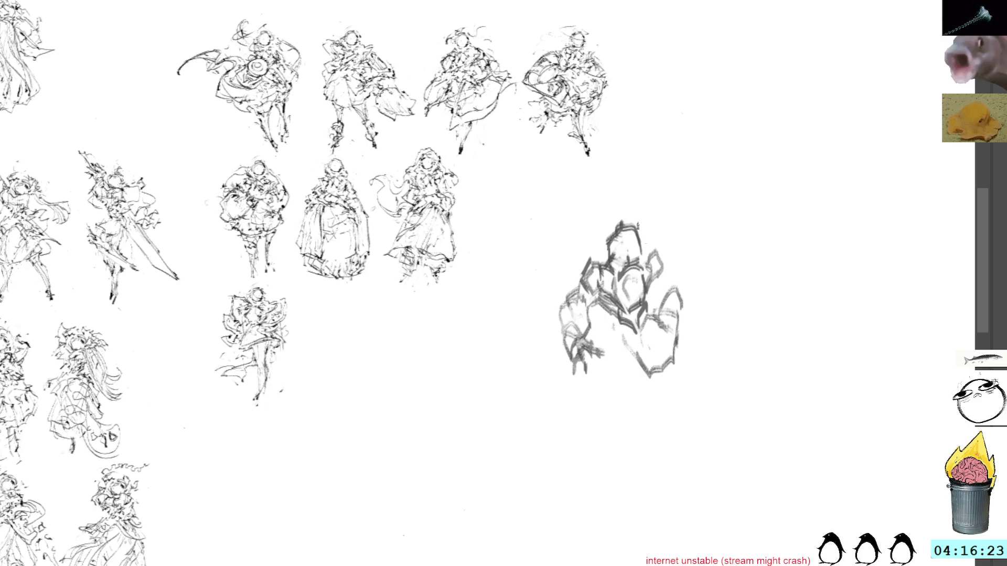
{"action": "left_click_drag", "start_coordinate": [617, 234], "coordinate": [637, 240]}
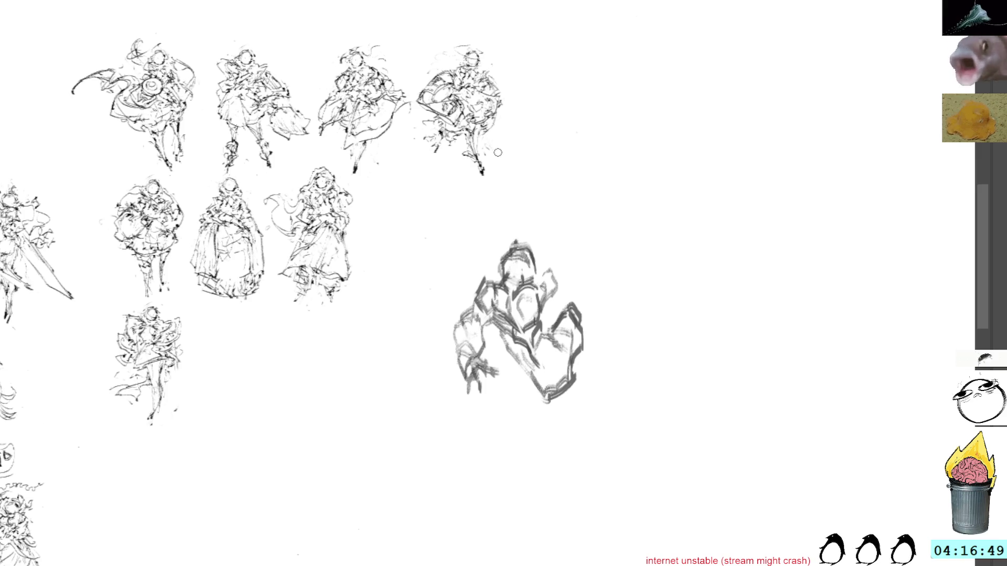
- Sketch a tall figure's head, shoulders, body line and long trailing legs right of the angular one
{"action": "mouse_move", "coordinate": [689, 169]}
{"action": "left_mouse_down"}
{"action": "mouse_move", "coordinate": [670, 197]}
{"action": "mouse_move", "coordinate": [698, 173]}
{"action": "mouse_move", "coordinate": [689, 212]}
{"action": "mouse_move", "coordinate": [700, 201]}
{"action": "mouse_move", "coordinate": [679, 233]}
{"action": "mouse_move", "coordinate": [718, 258]}
{"action": "left_mouse_up"}
{"action": "mouse_move", "coordinate": [692, 217]}
{"action": "left_mouse_down"}
{"action": "mouse_move", "coordinate": [709, 253]}
{"action": "mouse_move", "coordinate": [722, 244]}
{"action": "mouse_move", "coordinate": [697, 257]}
{"action": "mouse_move", "coordinate": [664, 239]}
{"action": "mouse_move", "coordinate": [695, 268]}
{"action": "mouse_move", "coordinate": [698, 288]}
{"action": "mouse_move", "coordinate": [657, 283]}
{"action": "mouse_move", "coordinate": [650, 315]}
{"action": "mouse_move", "coordinate": [660, 317]}
{"action": "left_mouse_up"}
{"action": "left_click_drag", "start_coordinate": [697, 269], "coordinate": [683, 290]}
{"action": "mouse_move", "coordinate": [706, 252]}
{"action": "left_mouse_down"}
{"action": "mouse_move", "coordinate": [714, 271]}
{"action": "mouse_move", "coordinate": [696, 307]}
{"action": "left_mouse_up"}
{"action": "left_click_drag", "start_coordinate": [693, 243], "coordinate": [698, 340]}
{"action": "mouse_move", "coordinate": [700, 209]}
{"action": "left_mouse_down"}
{"action": "mouse_move", "coordinate": [697, 192]}
{"action": "mouse_move", "coordinate": [688, 196]}
{"action": "mouse_move", "coordinate": [734, 227]}
{"action": "mouse_move", "coordinate": [725, 246]}
{"action": "mouse_move", "coordinate": [675, 251]}
{"action": "mouse_move", "coordinate": [656, 302]}
{"action": "mouse_move", "coordinate": [678, 375]}
{"action": "left_mouse_up"}
{"action": "left_click_drag", "start_coordinate": [709, 301], "coordinate": [694, 398]}
{"action": "left_click_drag", "start_coordinate": [669, 351], "coordinate": [655, 470]}
{"action": "mouse_move", "coordinate": [681, 434]}
{"action": "left_mouse_down"}
{"action": "mouse_move", "coordinate": [659, 487]}
{"action": "mouse_move", "coordinate": [665, 512]}
{"action": "left_mouse_up"}
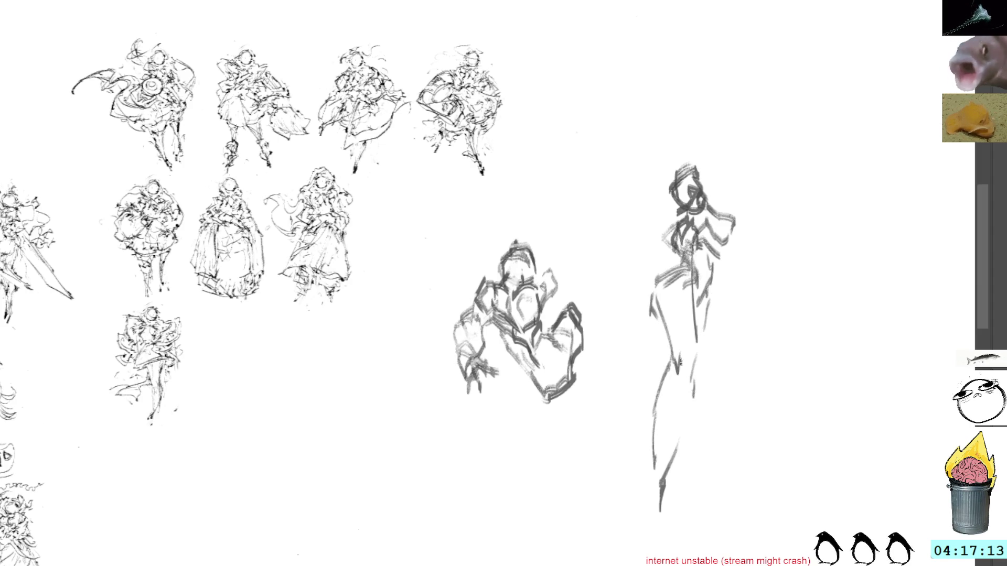
- Add shoulder, torso shading, left arm and coat outline, then lasso the coat and arm strokes for transforming
{"action": "mouse_move", "coordinate": [716, 238]}
{"action": "left_mouse_down"}
{"action": "mouse_move", "coordinate": [718, 258]}
{"action": "mouse_move", "coordinate": [714, 232]}
{"action": "left_mouse_up"}
{"action": "left_click_drag", "start_coordinate": [684, 189], "coordinate": [737, 233]}
{"action": "left_click_drag", "start_coordinate": [708, 254], "coordinate": [701, 327]}
{"action": "mouse_move", "coordinate": [682, 283]}
{"action": "left_mouse_down"}
{"action": "mouse_move", "coordinate": [688, 321]}
{"action": "mouse_move", "coordinate": [697, 302]}
{"action": "left_mouse_up"}
{"action": "left_click_drag", "start_coordinate": [693, 260], "coordinate": [690, 297]}
{"action": "mouse_move", "coordinate": [700, 260]}
{"action": "left_mouse_down"}
{"action": "mouse_move", "coordinate": [636, 270]}
{"action": "mouse_move", "coordinate": [651, 313]}
{"action": "left_mouse_up"}
{"action": "mouse_move", "coordinate": [639, 299]}
{"action": "left_mouse_down"}
{"action": "mouse_move", "coordinate": [666, 339]}
{"action": "mouse_move", "coordinate": [649, 397]}
{"action": "left_mouse_up"}
{"action": "mouse_move", "coordinate": [681, 311]}
{"action": "left_mouse_down"}
{"action": "mouse_move", "coordinate": [688, 372]}
{"action": "mouse_move", "coordinate": [696, 283]}
{"action": "left_mouse_up"}
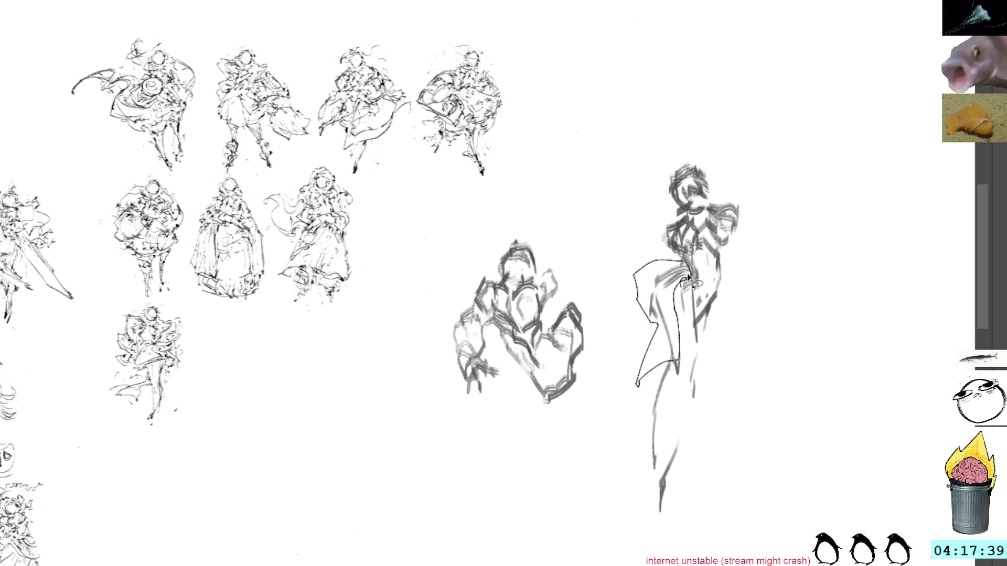
{"action": "left_click_drag", "start_coordinate": [635, 262], "coordinate": [689, 384]}
{"action": "key", "text": "ctrl+t"}
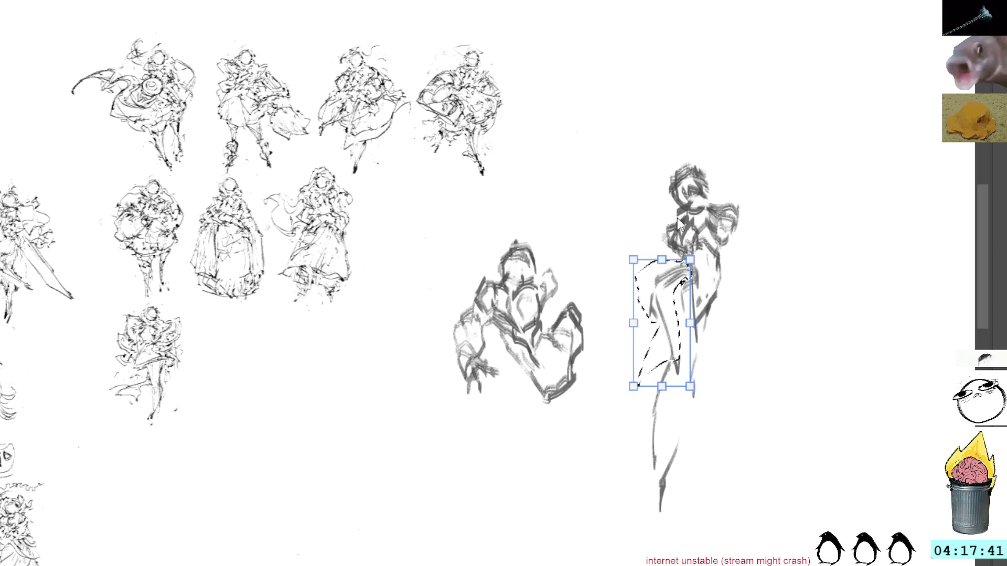
- Squash the selected coat strokes shorter, commit and clear them, then shade the torso
{"action": "left_click_drag", "start_coordinate": [661, 259], "coordinate": [661, 284]}
{"action": "key", "text": "Return"}
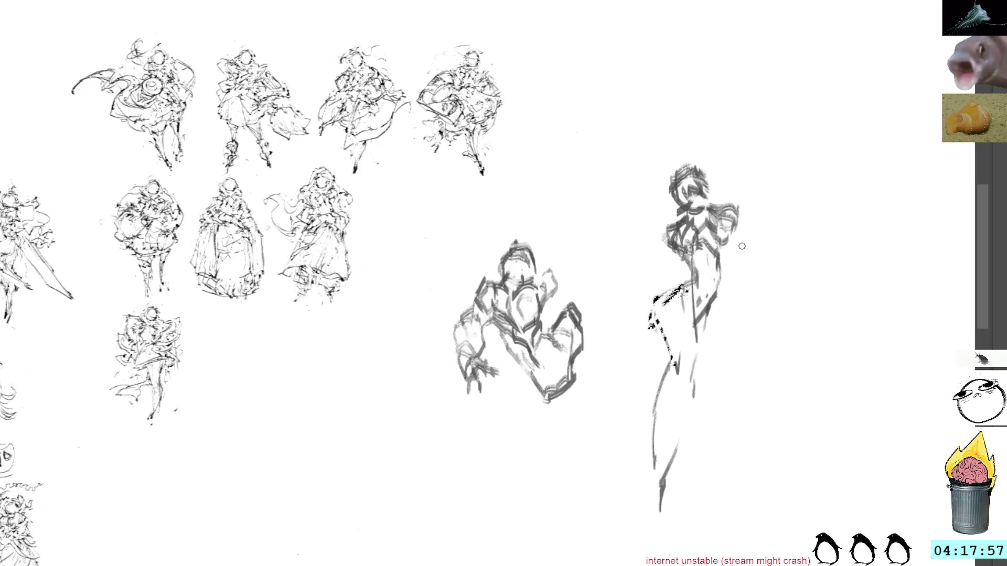
{"action": "key", "text": "ctrl+d"}
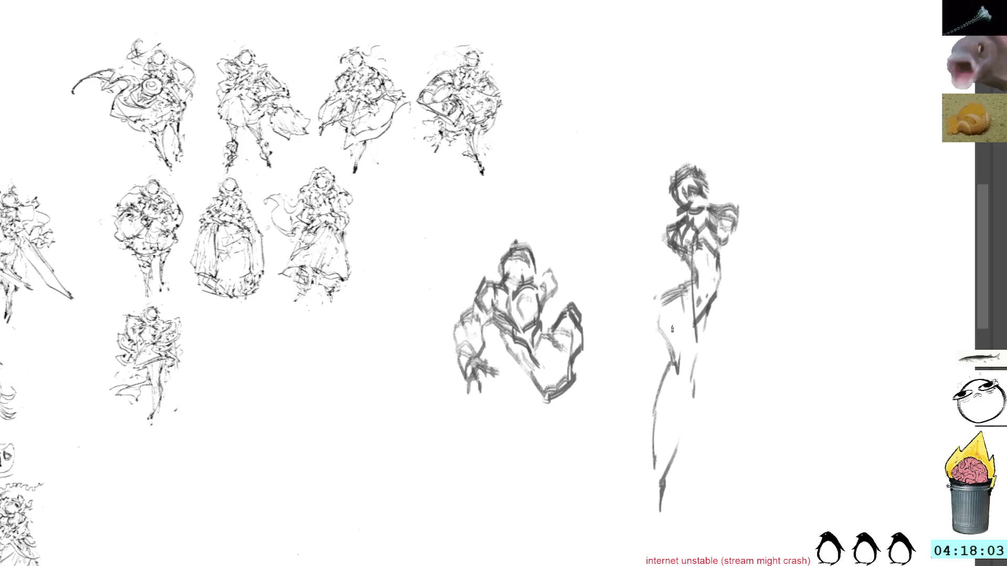
{"action": "left_click_drag", "start_coordinate": [665, 327], "coordinate": [674, 362]}
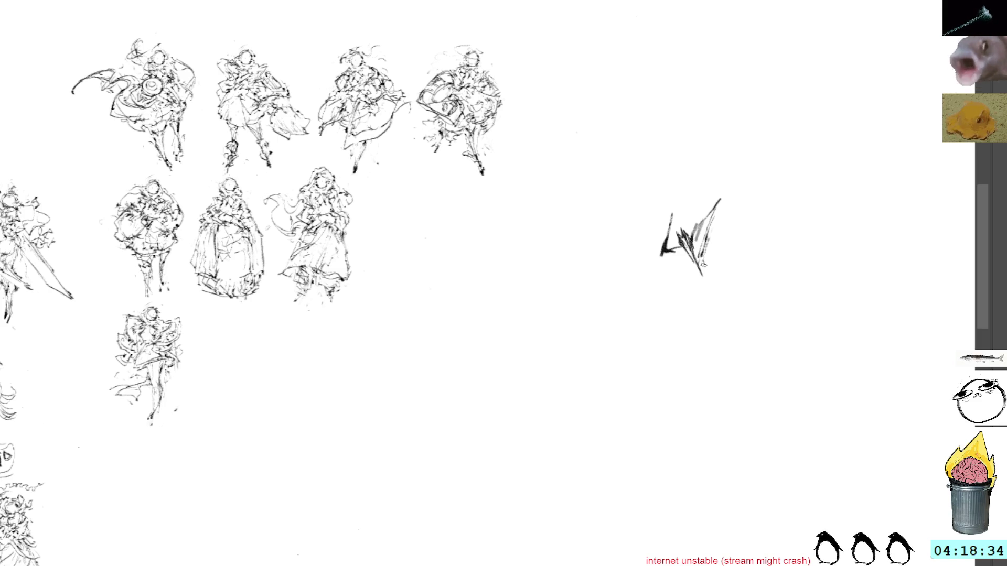
- Add a short stroke, then lasso the trial scribble at right and delete it
{"action": "left_click_drag", "start_coordinate": [702, 261], "coordinate": [708, 287]}
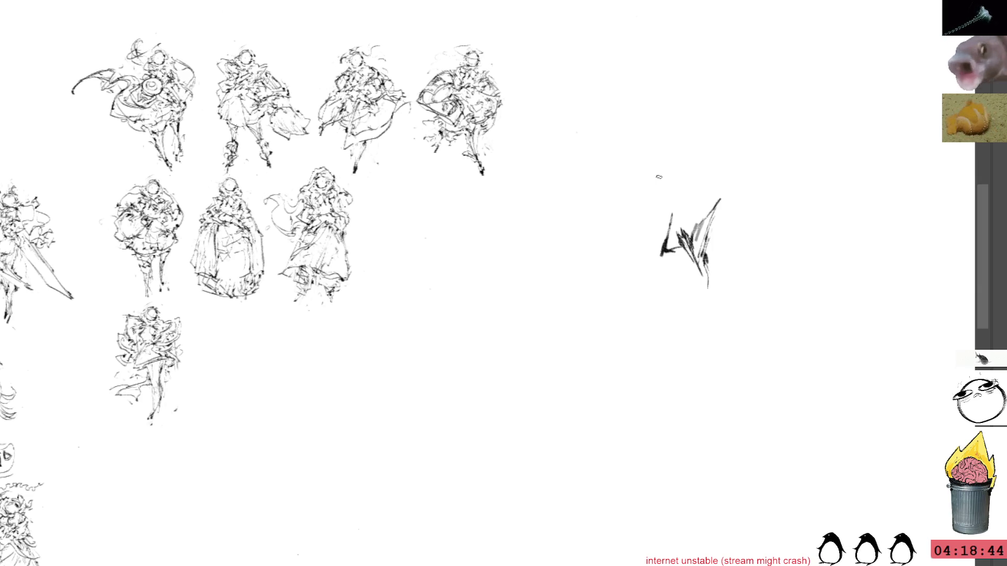
{"action": "left_click_drag", "start_coordinate": [713, 173], "coordinate": [711, 171]}
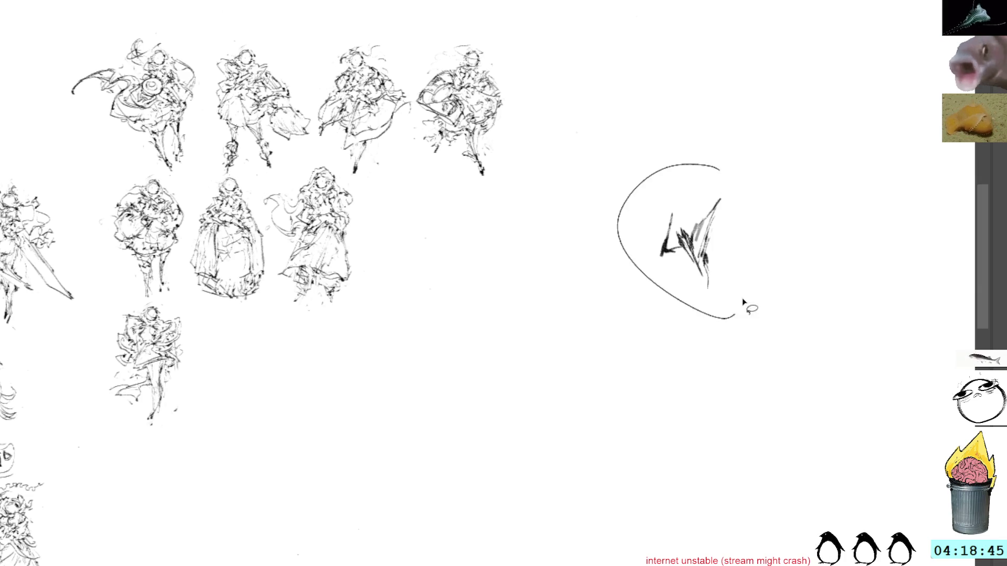
{"action": "key", "text": "Delete"}
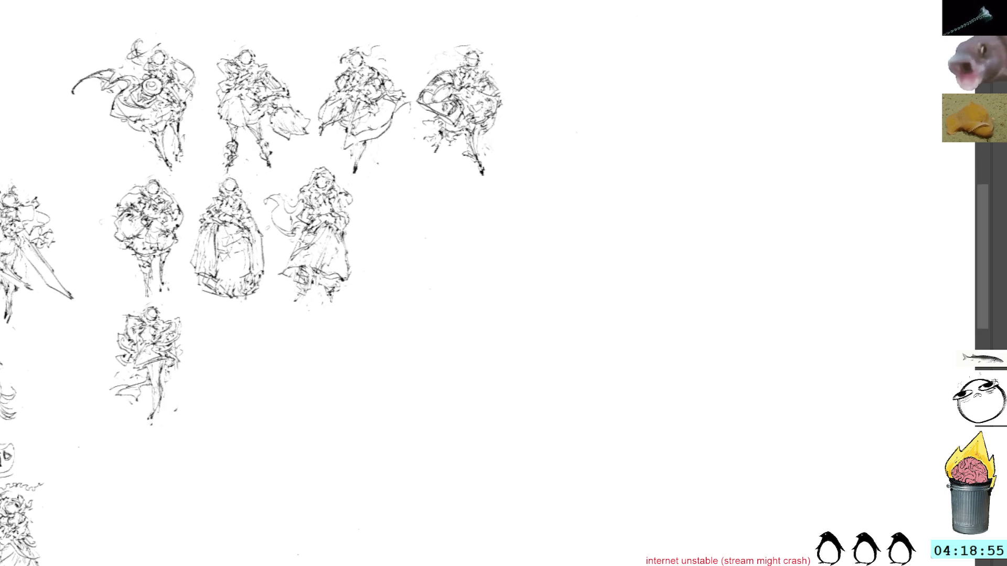
- Sketch a small character's face curve, cheek, collar with knot, shoulders and torso right of the grid
{"action": "mouse_move", "coordinate": [558, 231]}
{"action": "left_mouse_down"}
{"action": "mouse_move", "coordinate": [586, 246]}
{"action": "mouse_move", "coordinate": [551, 263]}
{"action": "mouse_move", "coordinate": [579, 221]}
{"action": "mouse_move", "coordinate": [590, 248]}
{"action": "mouse_move", "coordinate": [576, 226]}
{"action": "mouse_move", "coordinate": [586, 229]}
{"action": "left_mouse_up"}
{"action": "mouse_move", "coordinate": [583, 230]}
{"action": "left_mouse_down"}
{"action": "mouse_move", "coordinate": [594, 266]}
{"action": "mouse_move", "coordinate": [571, 247]}
{"action": "mouse_move", "coordinate": [577, 254]}
{"action": "left_mouse_up"}
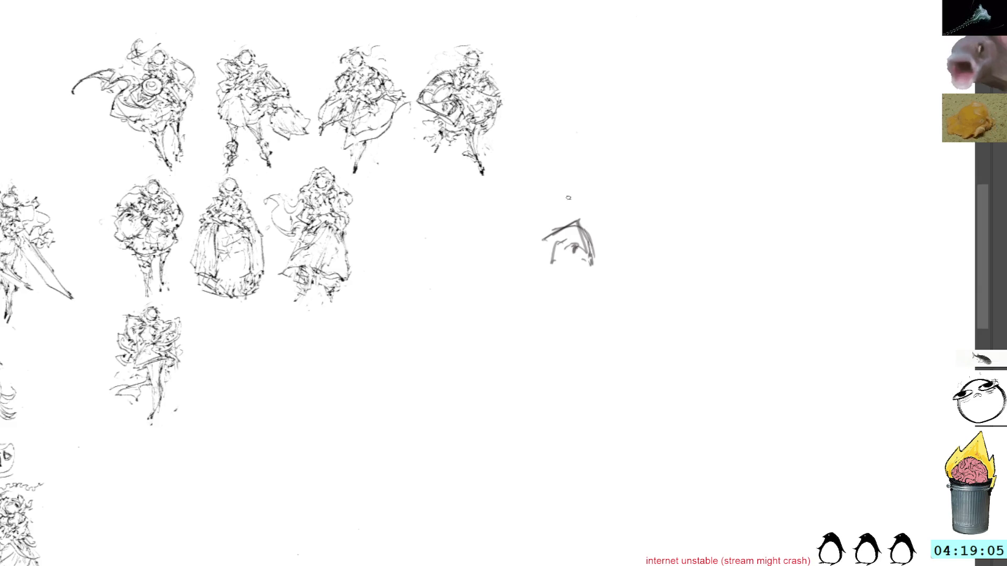
{"action": "mouse_move", "coordinate": [546, 248]}
{"action": "left_mouse_down"}
{"action": "mouse_move", "coordinate": [550, 268]}
{"action": "mouse_move", "coordinate": [581, 281]}
{"action": "left_mouse_up"}
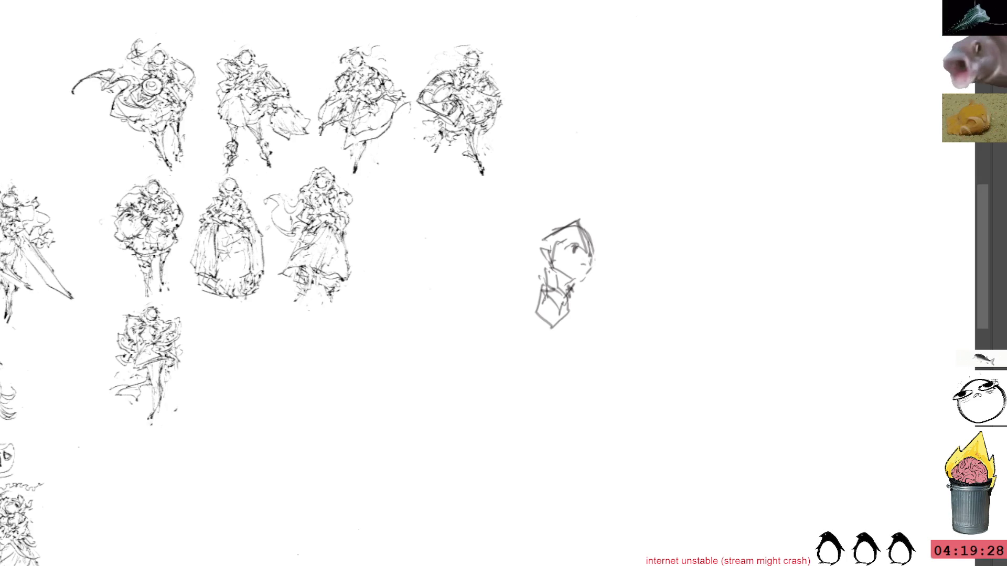
{"action": "left_click_drag", "start_coordinate": [567, 295], "coordinate": [585, 324]}
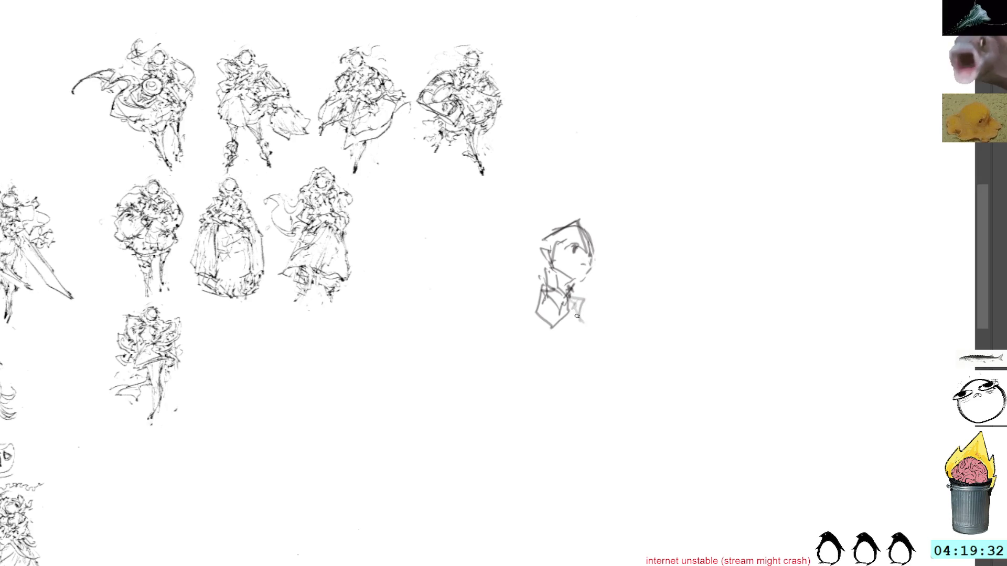
{"action": "left_click_drag", "start_coordinate": [579, 260], "coordinate": [596, 268]}
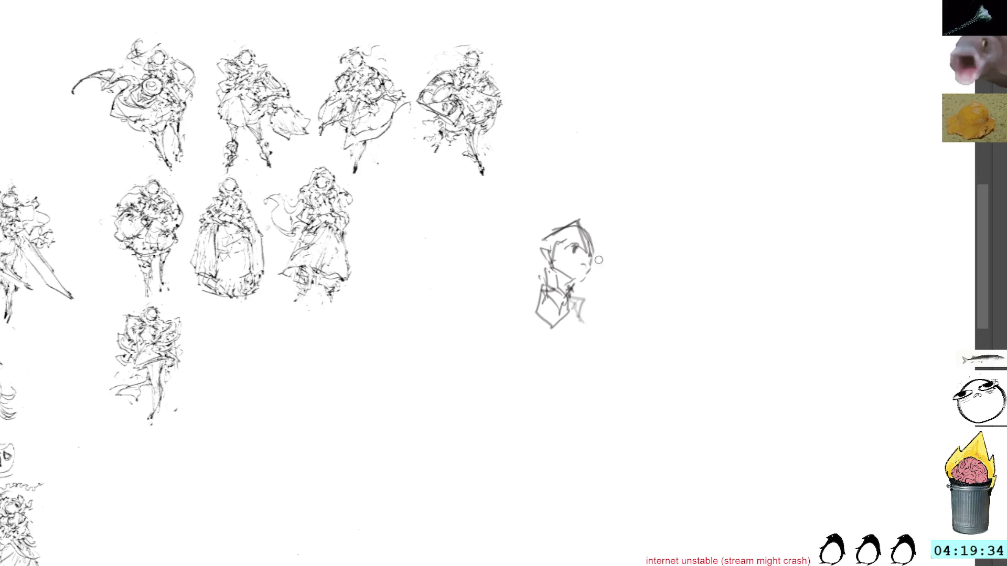
{"action": "mouse_move", "coordinate": [535, 336]}
{"action": "left_mouse_down"}
{"action": "mouse_move", "coordinate": [566, 357]}
{"action": "mouse_move", "coordinate": [594, 321]}
{"action": "mouse_move", "coordinate": [594, 354]}
{"action": "left_mouse_up"}
{"action": "left_click_drag", "start_coordinate": [593, 355], "coordinate": [581, 355]}
{"action": "mouse_move", "coordinate": [576, 278]}
{"action": "left_mouse_down"}
{"action": "mouse_move", "coordinate": [576, 297]}
{"action": "mouse_move", "coordinate": [590, 305]}
{"action": "left_mouse_up"}
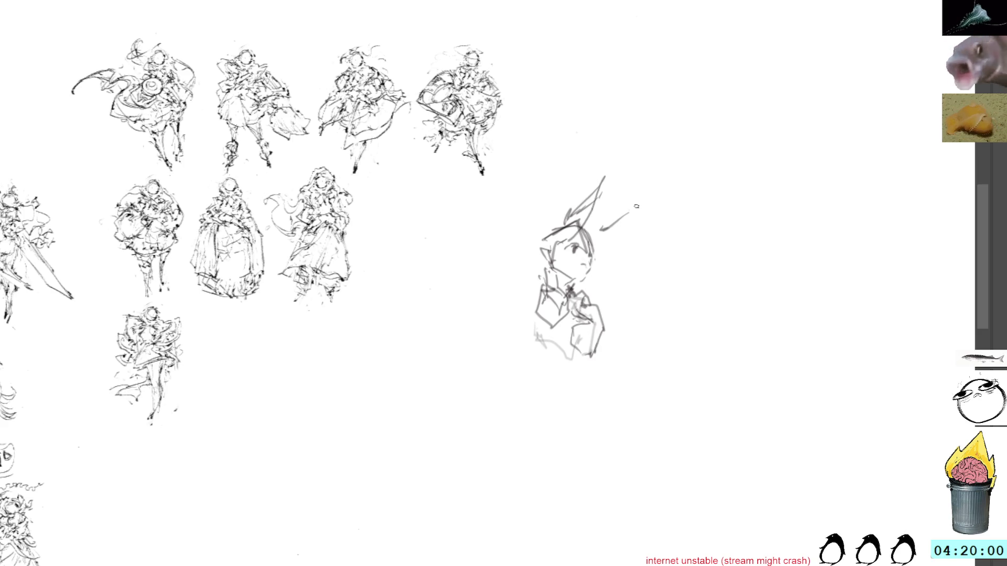
- Add spiky hair and ear strokes, darkening the hair on the head's left side
{"action": "mouse_move", "coordinate": [602, 225]}
{"action": "left_mouse_down"}
{"action": "mouse_move", "coordinate": [639, 206]}
{"action": "mouse_move", "coordinate": [594, 237]}
{"action": "left_mouse_up"}
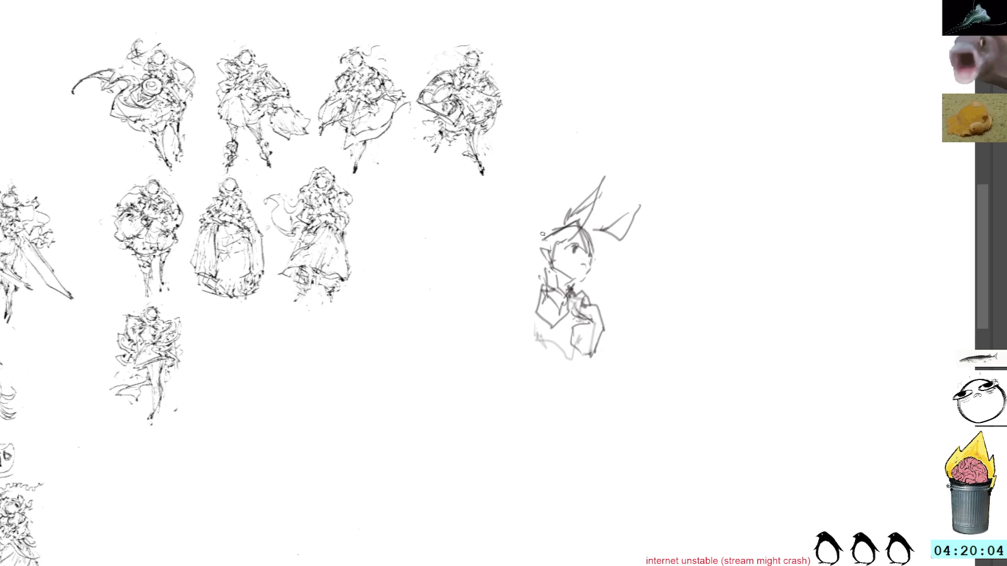
{"action": "left_click_drag", "start_coordinate": [596, 240], "coordinate": [602, 264]}
{"action": "left_click_drag", "start_coordinate": [583, 223], "coordinate": [601, 256]}
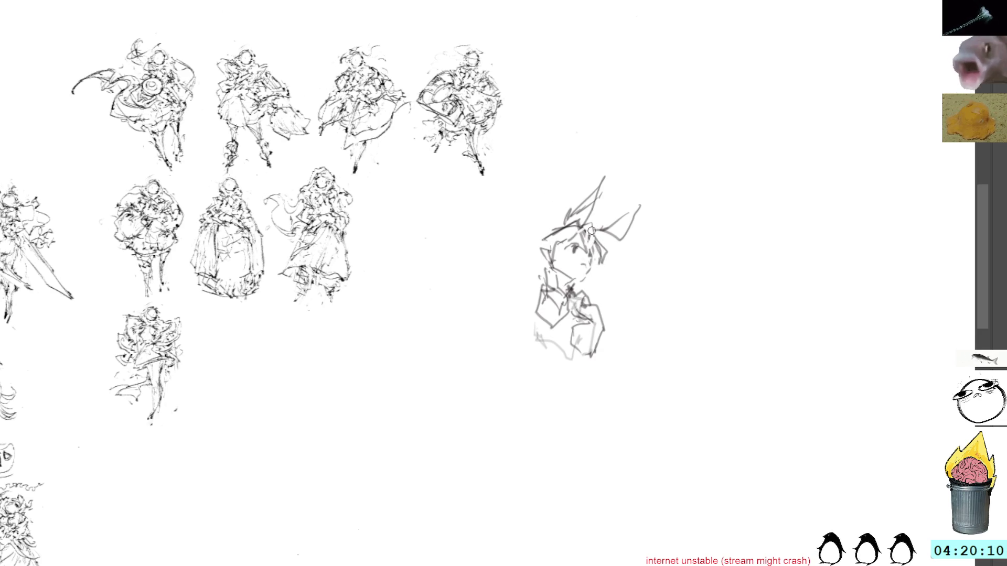
{"action": "left_click_drag", "start_coordinate": [589, 231], "coordinate": [601, 265]}
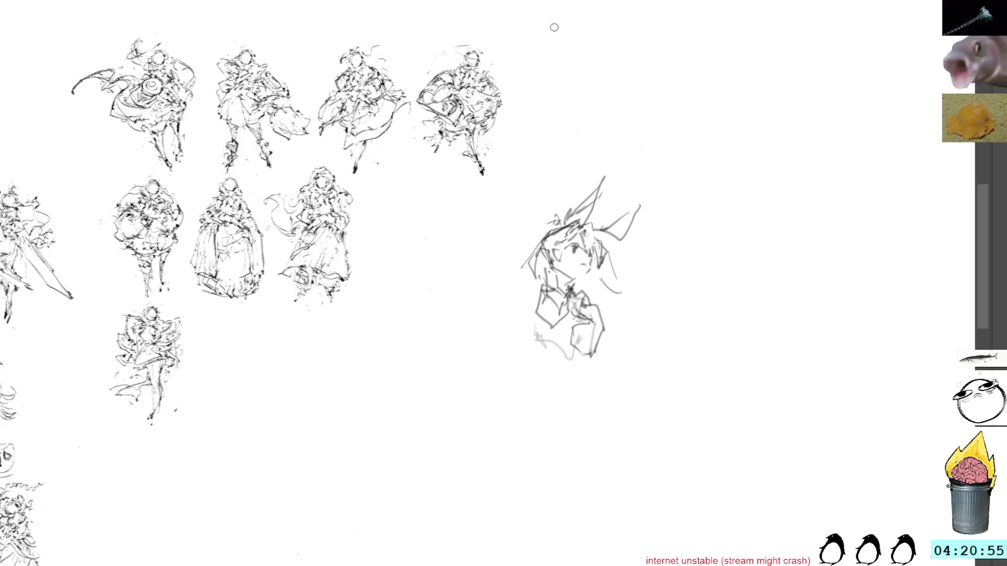
{"action": "left_click_drag", "start_coordinate": [550, 232], "coordinate": [519, 268]}
{"action": "left_click_drag", "start_coordinate": [520, 268], "coordinate": [533, 283]}
{"action": "left_click_drag", "start_coordinate": [538, 236], "coordinate": [553, 234]}
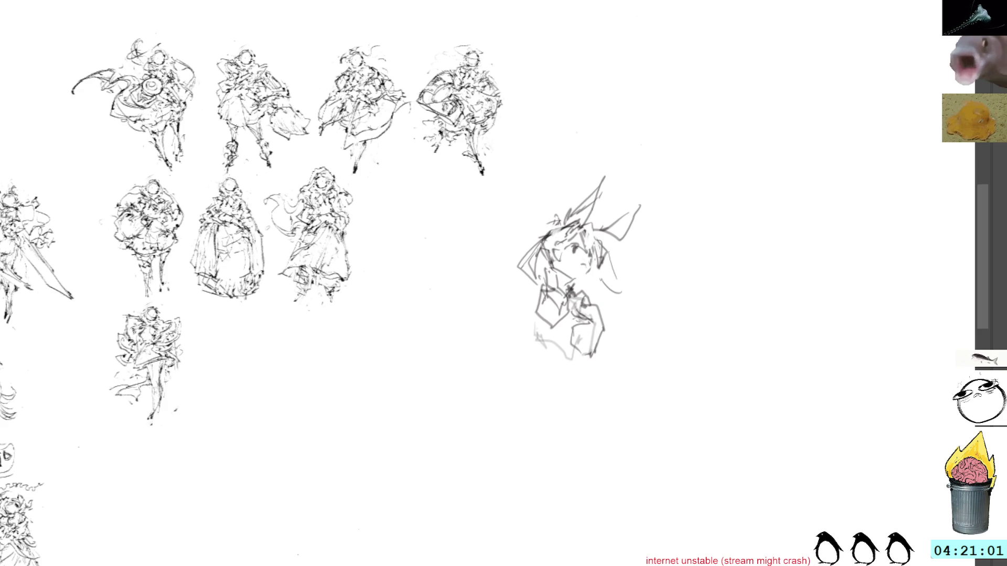
{"action": "left_click_drag", "start_coordinate": [555, 227], "coordinate": [526, 256]}
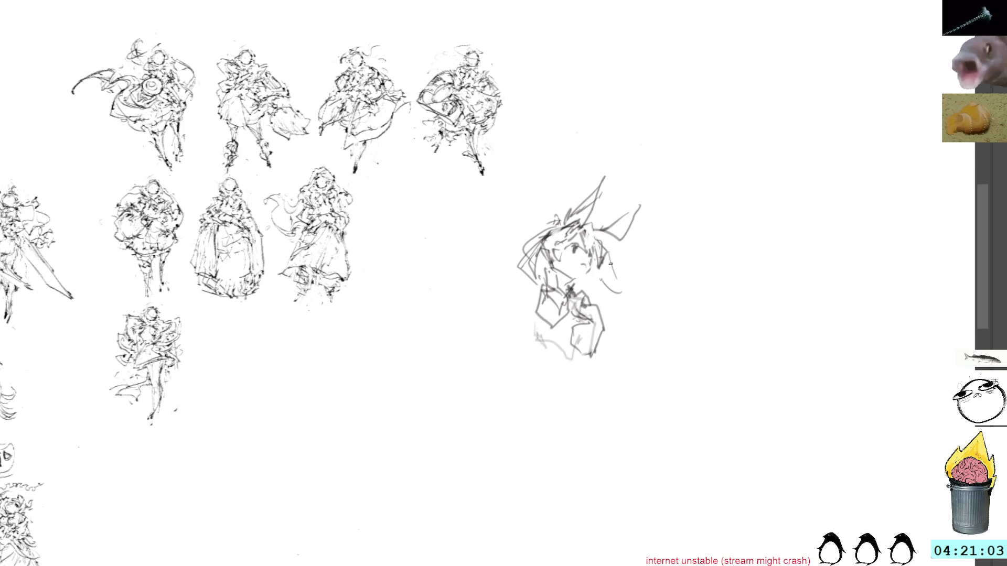
- Mark the eye, draw a long diagonal trailing stroke, and extend an angular body below the collar
{"action": "mouse_move", "coordinate": [603, 245]}
{"action": "left_mouse_down"}
{"action": "mouse_move", "coordinate": [598, 307]}
{"action": "mouse_move", "coordinate": [600, 280]}
{"action": "mouse_move", "coordinate": [638, 306]}
{"action": "mouse_move", "coordinate": [696, 312]}
{"action": "mouse_move", "coordinate": [702, 353]}
{"action": "left_mouse_up"}
{"action": "left_click_drag", "start_coordinate": [632, 293], "coordinate": [693, 375]}
{"action": "left_click_drag", "start_coordinate": [535, 226], "coordinate": [542, 268]}
{"action": "mouse_move", "coordinate": [536, 324]}
{"action": "left_mouse_down"}
{"action": "mouse_move", "coordinate": [521, 343]}
{"action": "mouse_move", "coordinate": [544, 333]}
{"action": "mouse_move", "coordinate": [533, 392]}
{"action": "left_mouse_up"}
{"action": "mouse_move", "coordinate": [532, 392]}
{"action": "left_mouse_down"}
{"action": "mouse_move", "coordinate": [599, 369]}
{"action": "mouse_move", "coordinate": [570, 381]}
{"action": "mouse_move", "coordinate": [585, 383]}
{"action": "mouse_move", "coordinate": [587, 362]}
{"action": "mouse_move", "coordinate": [603, 380]}
{"action": "left_mouse_up"}
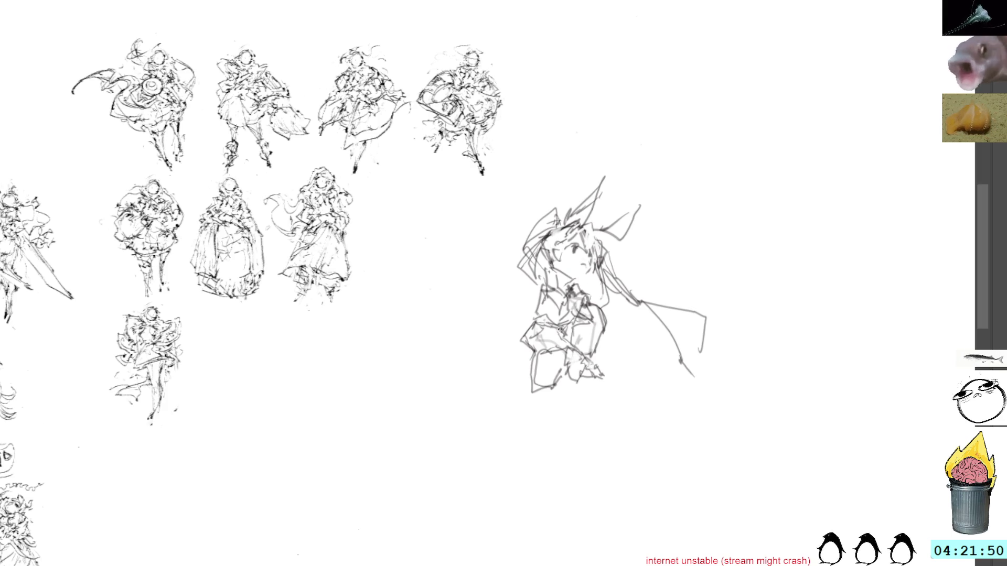
- Work jacket lines along the right torso, undoing unwanted strokes and ending with vertical lines
{"action": "mouse_move", "coordinate": [597, 306]}
{"action": "left_mouse_down"}
{"action": "mouse_move", "coordinate": [611, 319]}
{"action": "mouse_move", "coordinate": [614, 360]}
{"action": "mouse_move", "coordinate": [611, 350]}
{"action": "left_mouse_up"}
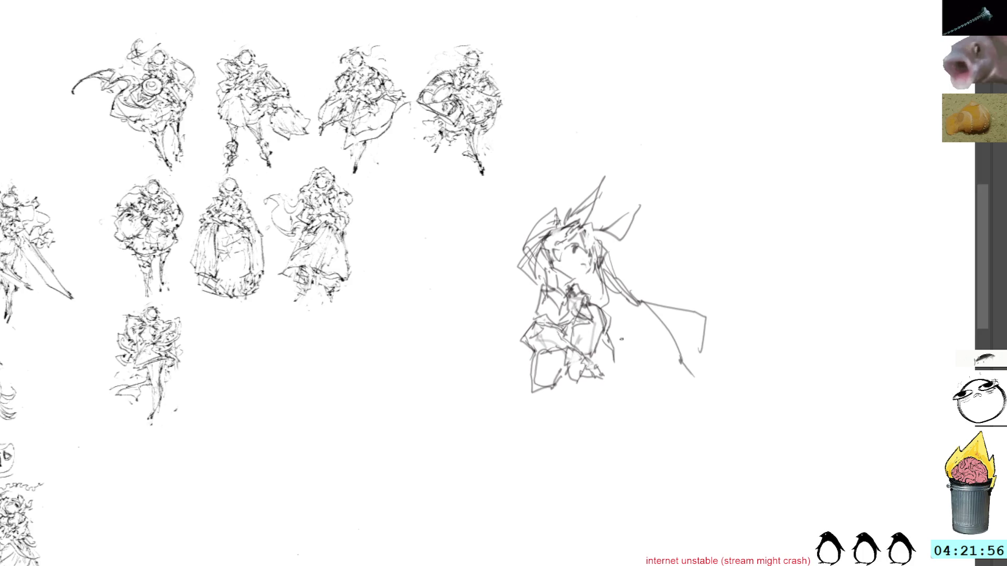
{"action": "left_click_drag", "start_coordinate": [616, 349], "coordinate": [608, 377]}
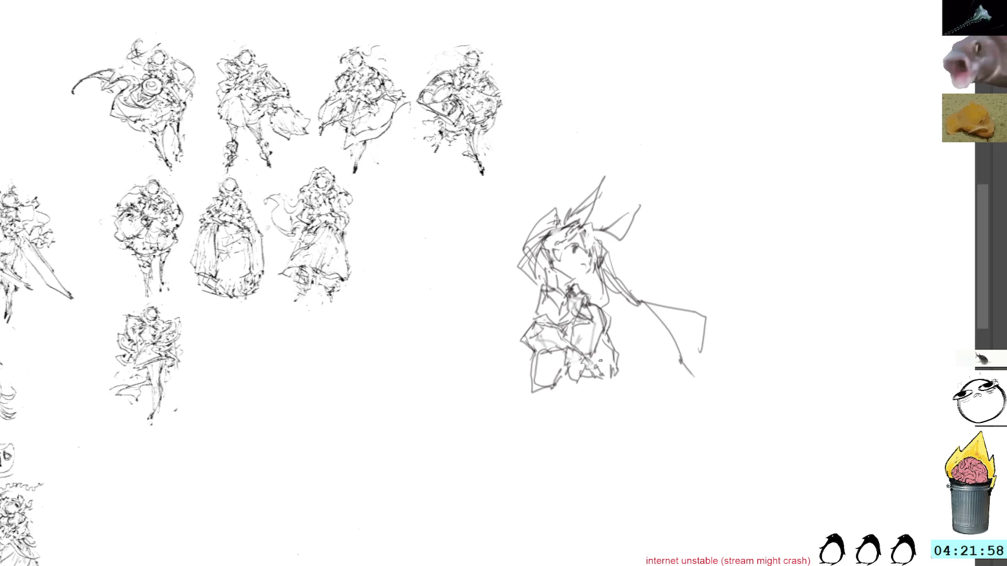
{"action": "key", "text": "ctrl+z"}
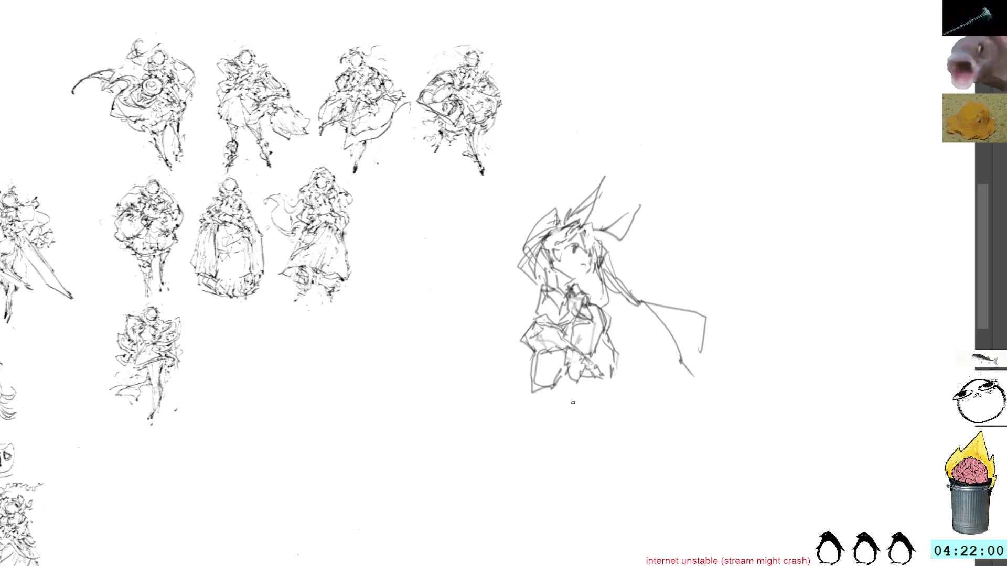
{"action": "left_click_drag", "start_coordinate": [584, 385], "coordinate": [572, 407]}
{"action": "left_click_drag", "start_coordinate": [598, 304], "coordinate": [612, 338]}
{"action": "key", "text": "ctrl+z"}
{"action": "key", "text": "ctrl+z"}
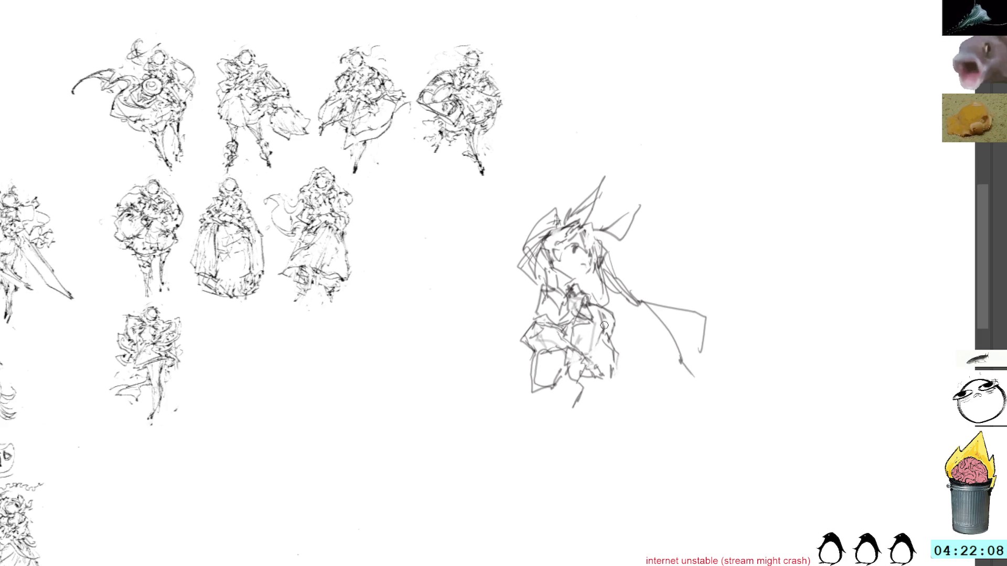
{"action": "left_click_drag", "start_coordinate": [618, 356], "coordinate": [626, 400]}
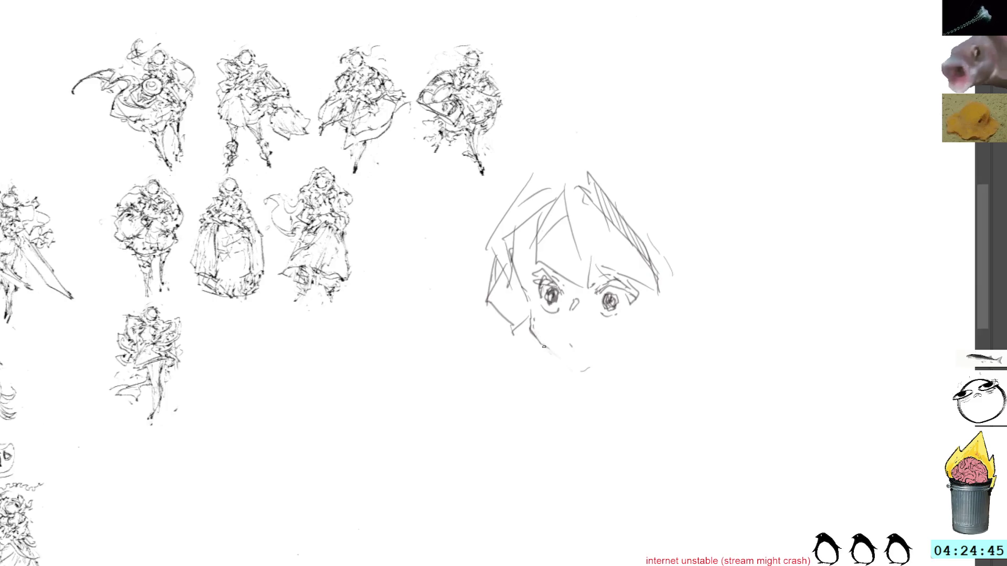
- Redraw the chin, then lasso and delete the head sketch, deselect and shift the view toward the grid
{"action": "mouse_move", "coordinate": [543, 347]}
{"action": "left_mouse_down"}
{"action": "mouse_move", "coordinate": [579, 370]}
{"action": "mouse_move", "coordinate": [621, 352]}
{"action": "left_mouse_up"}
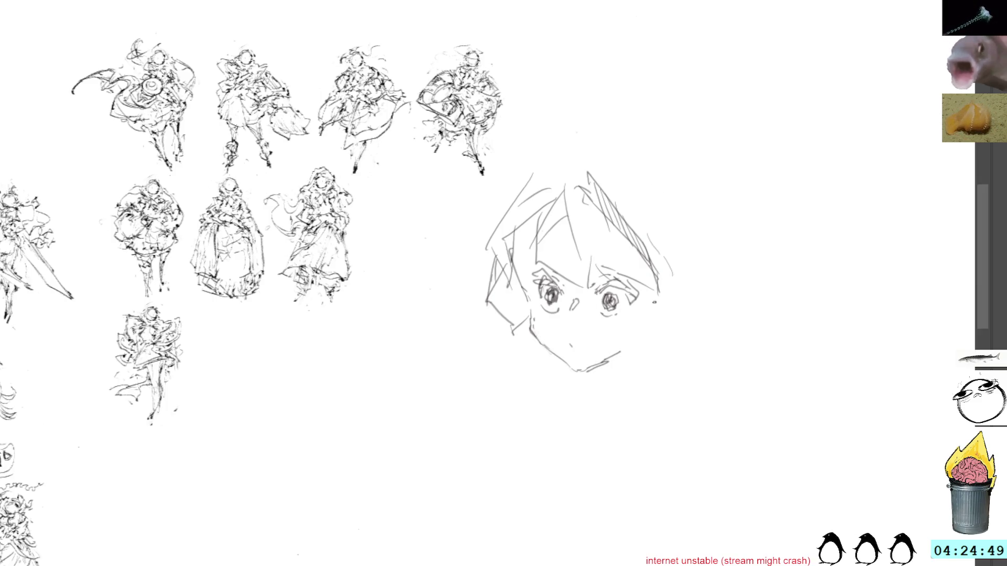
{"action": "left_click_drag", "start_coordinate": [630, 185], "coordinate": [734, 195]}
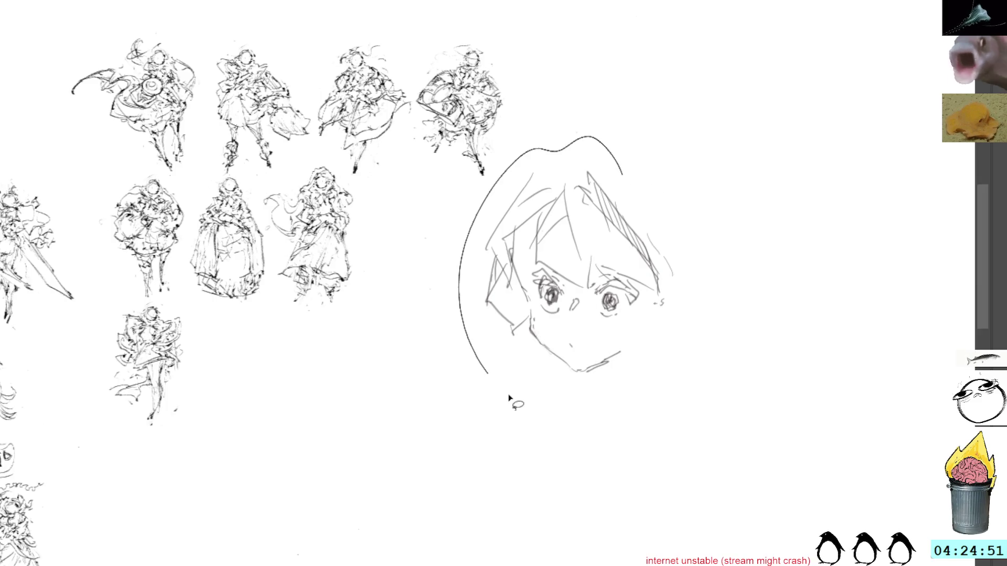
{"action": "key", "text": "Delete"}
{"action": "key", "text": "ctrl+d"}
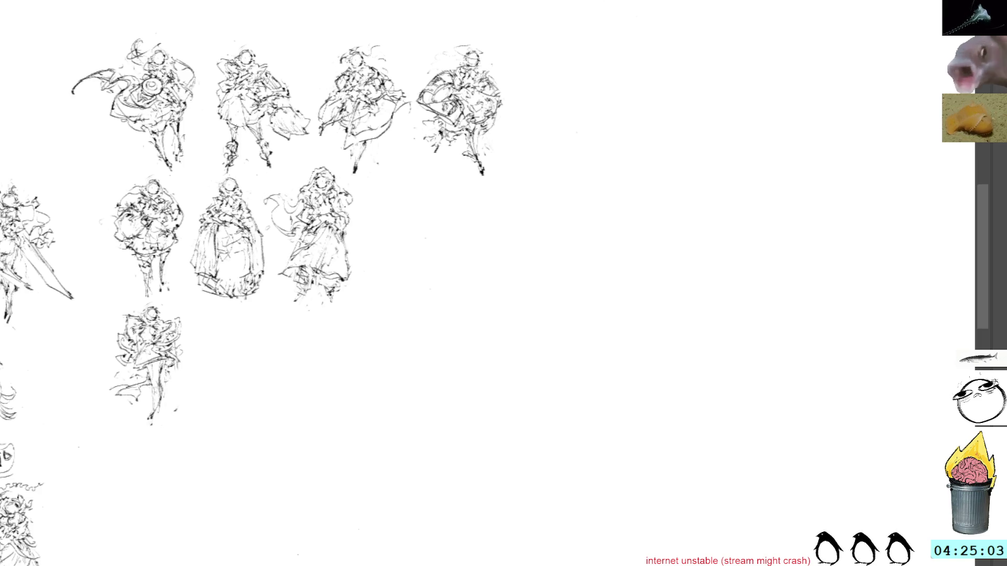
{"action": "left_click_drag", "start_coordinate": [407, 298], "coordinate": [519, 394]}
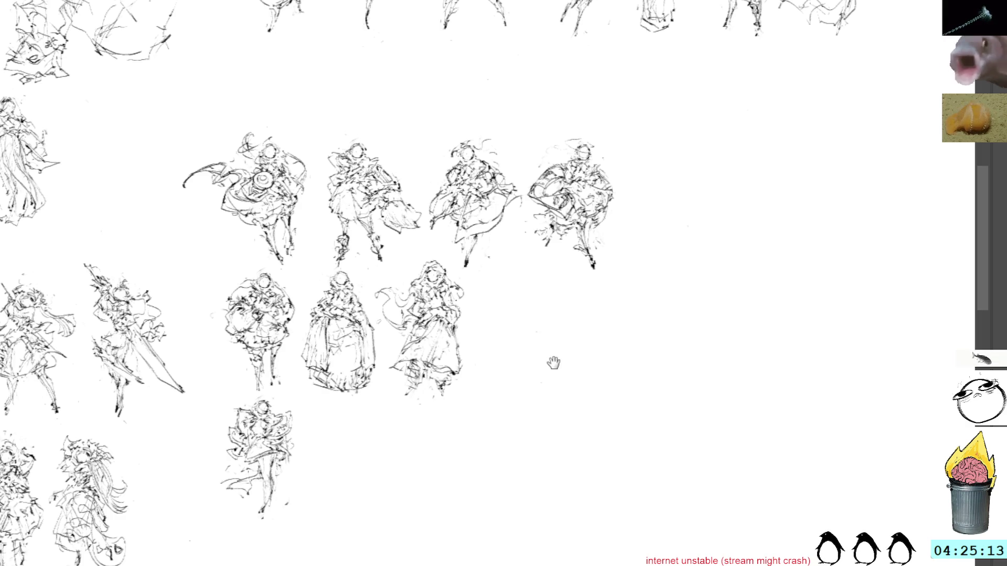
- Pan the canvas up and left to reveal more of the surrounding figure thumbnails
{"action": "left_click_drag", "start_coordinate": [555, 365], "coordinate": [490, 304]}
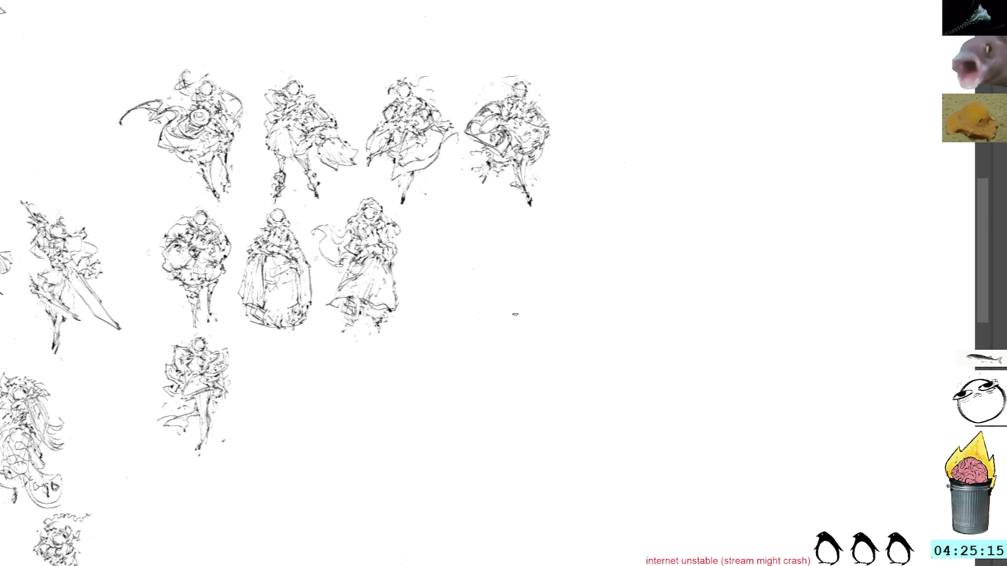
- Paste the copied figure and reposition it at the end of the second row
{"action": "key", "text": "ctrl+v"}
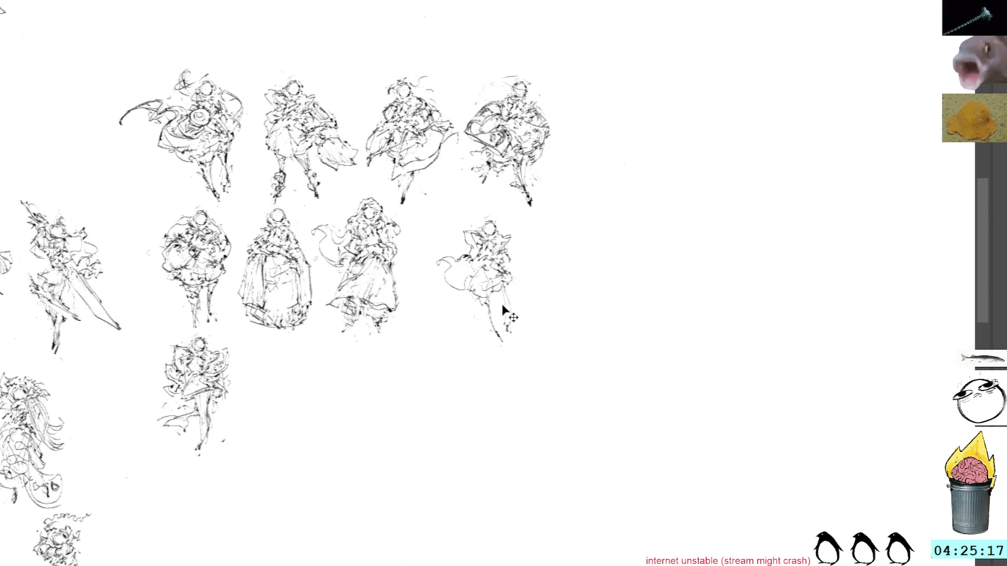
{"action": "key", "text": "ctrl+t"}
{"action": "left_click_drag", "start_coordinate": [494, 301], "coordinate": [521, 333]}
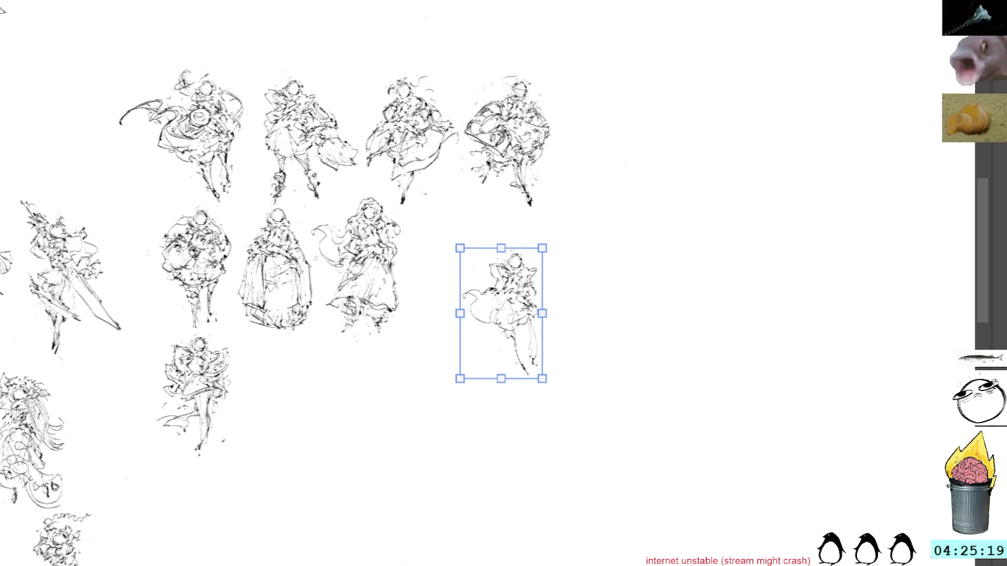
{"action": "key", "text": "Return"}
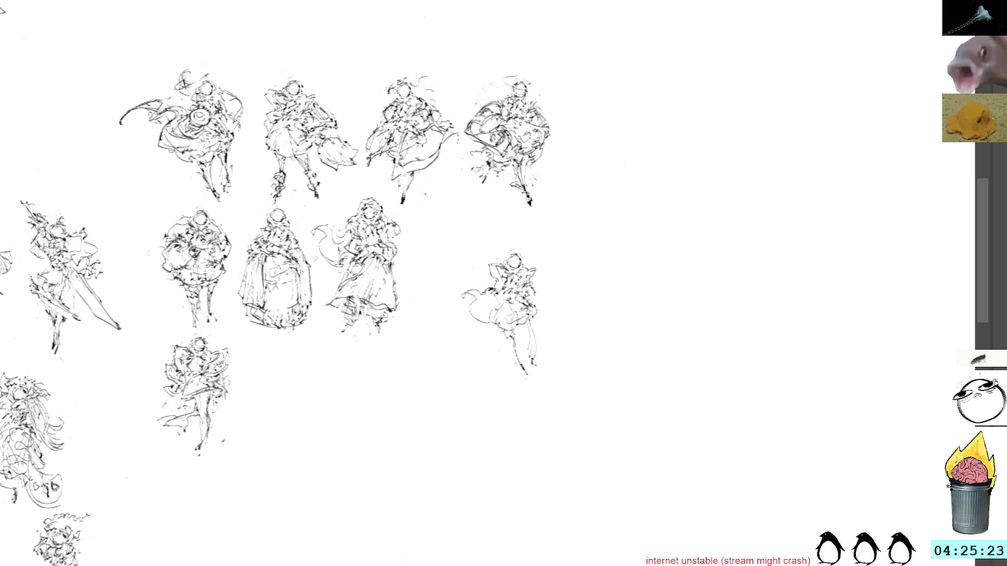
- Add a small mark and touch-up pen strokes to the pasted figure
{"action": "left_click_drag", "start_coordinate": [475, 268], "coordinate": [482, 269]}
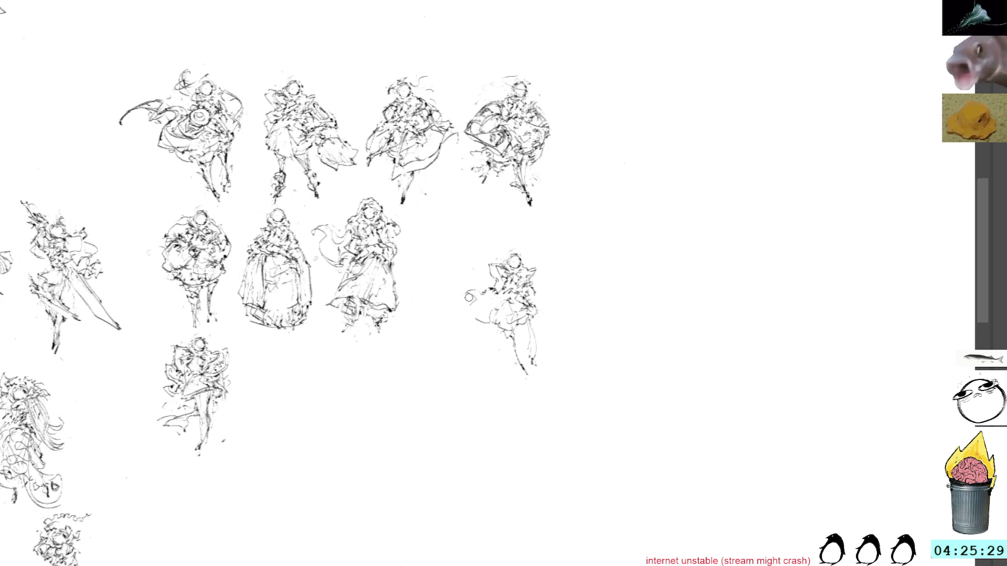
{"action": "left_click_drag", "start_coordinate": [470, 290], "coordinate": [497, 322]}
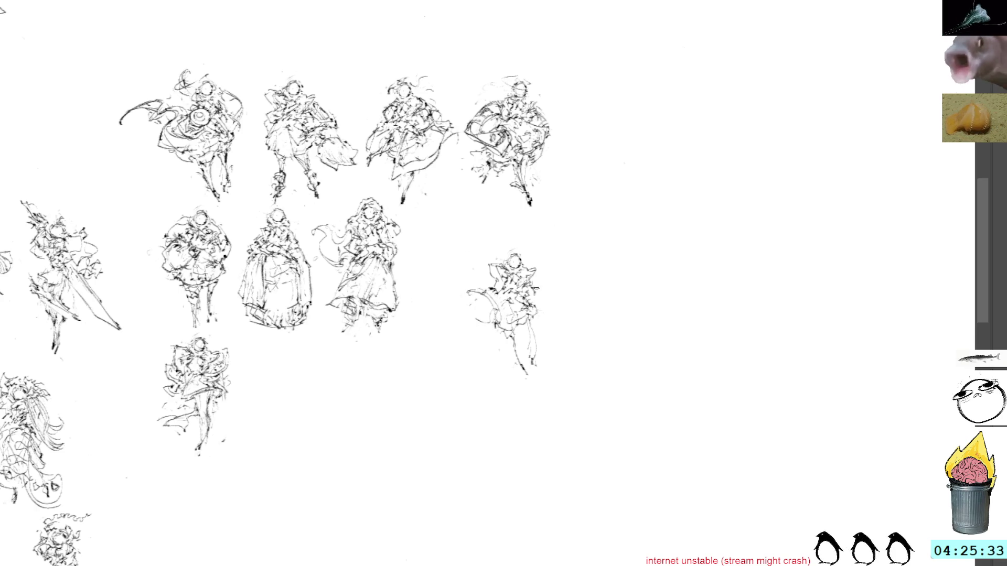
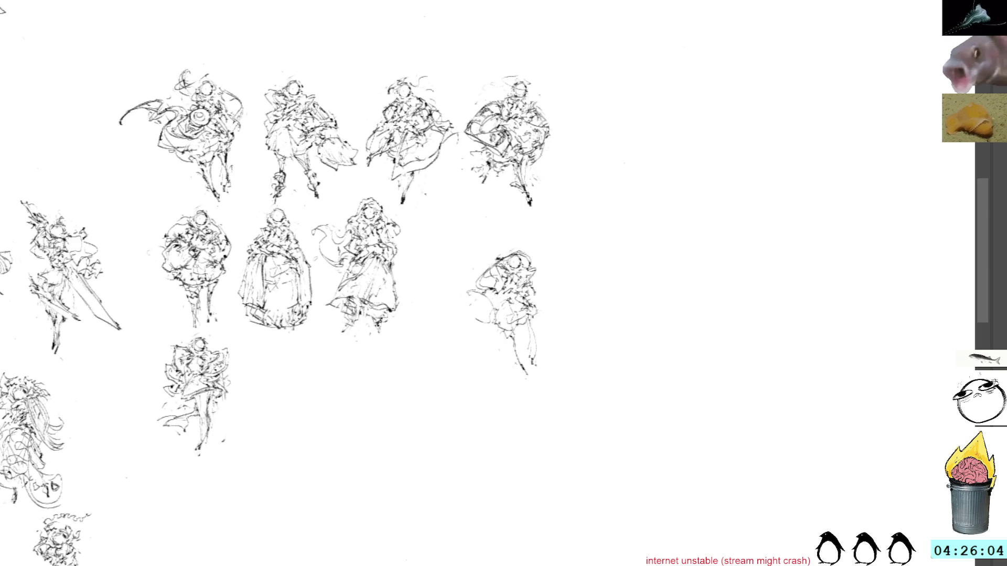
- Sketch billowing cape strokes around the rightmost figure's head and down its left side
{"action": "left_click_drag", "start_coordinate": [475, 276], "coordinate": [510, 247]}
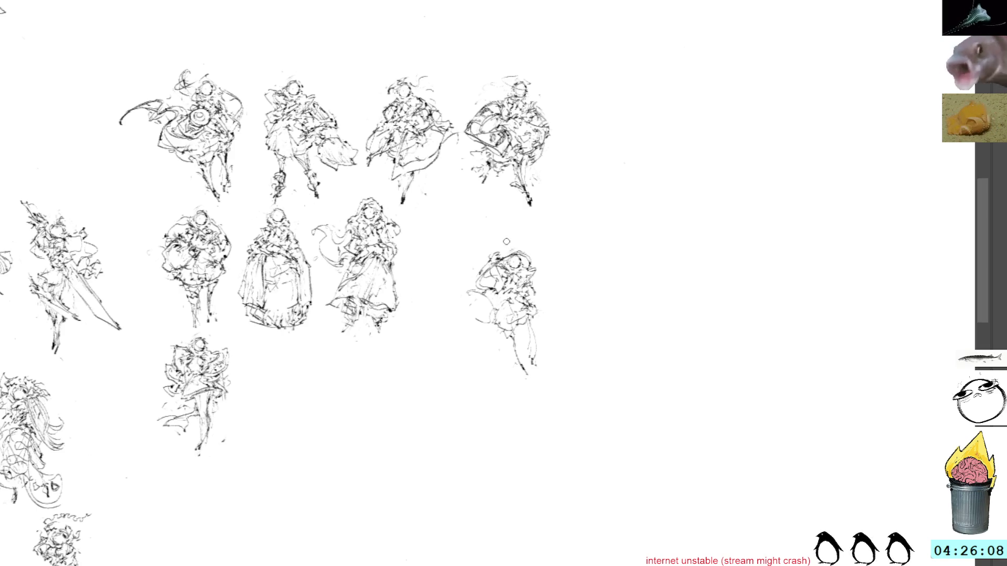
{"action": "mouse_move", "coordinate": [510, 247]}
{"action": "left_mouse_down"}
{"action": "mouse_move", "coordinate": [519, 252]}
{"action": "mouse_move", "coordinate": [457, 246]}
{"action": "mouse_move", "coordinate": [470, 266]}
{"action": "left_mouse_up"}
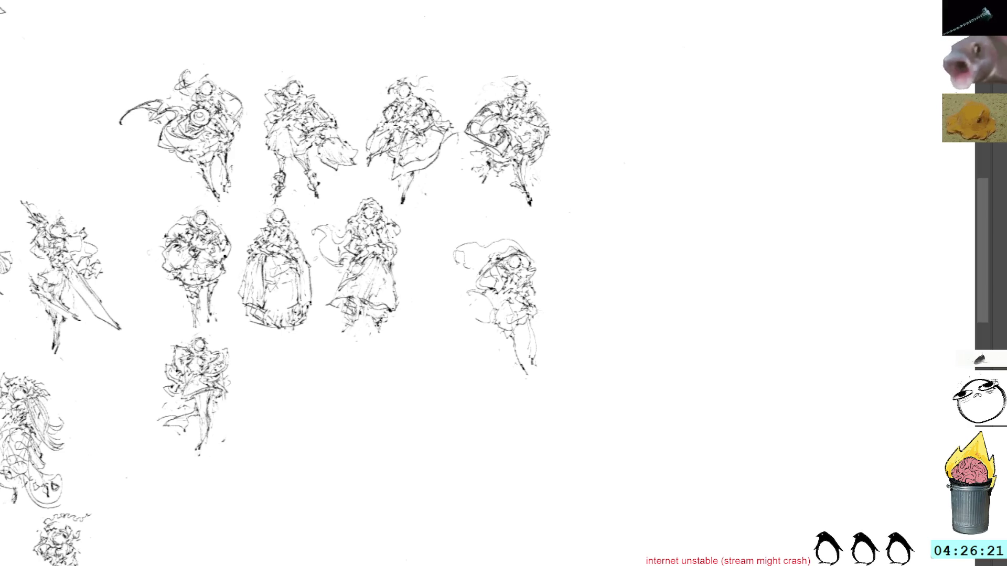
{"action": "mouse_move", "coordinate": [496, 241]}
{"action": "left_mouse_down"}
{"action": "mouse_move", "coordinate": [532, 256]}
{"action": "mouse_move", "coordinate": [472, 246]}
{"action": "mouse_move", "coordinate": [453, 251]}
{"action": "mouse_move", "coordinate": [469, 273]}
{"action": "mouse_move", "coordinate": [463, 259]}
{"action": "mouse_move", "coordinate": [456, 268]}
{"action": "mouse_move", "coordinate": [504, 289]}
{"action": "mouse_move", "coordinate": [499, 250]}
{"action": "mouse_move", "coordinate": [513, 299]}
{"action": "mouse_move", "coordinate": [514, 287]}
{"action": "mouse_move", "coordinate": [537, 287]}
{"action": "mouse_move", "coordinate": [542, 299]}
{"action": "mouse_move", "coordinate": [538, 319]}
{"action": "mouse_move", "coordinate": [494, 321]}
{"action": "mouse_move", "coordinate": [532, 335]}
{"action": "mouse_move", "coordinate": [541, 326]}
{"action": "left_mouse_up"}
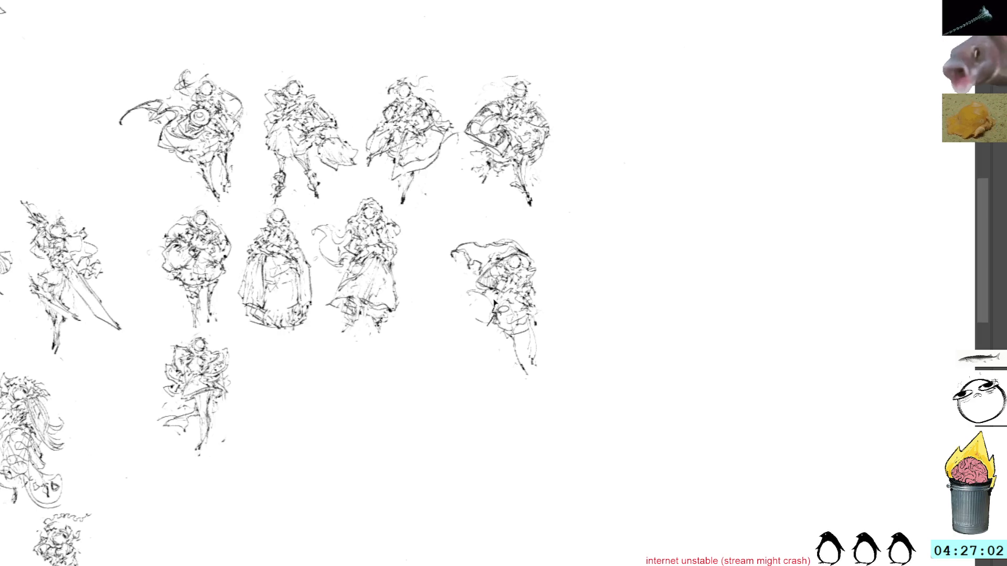
{"action": "mouse_move", "coordinate": [476, 284]}
{"action": "left_mouse_down"}
{"action": "mouse_move", "coordinate": [459, 330]}
{"action": "mouse_move", "coordinate": [469, 291]}
{"action": "left_mouse_up"}
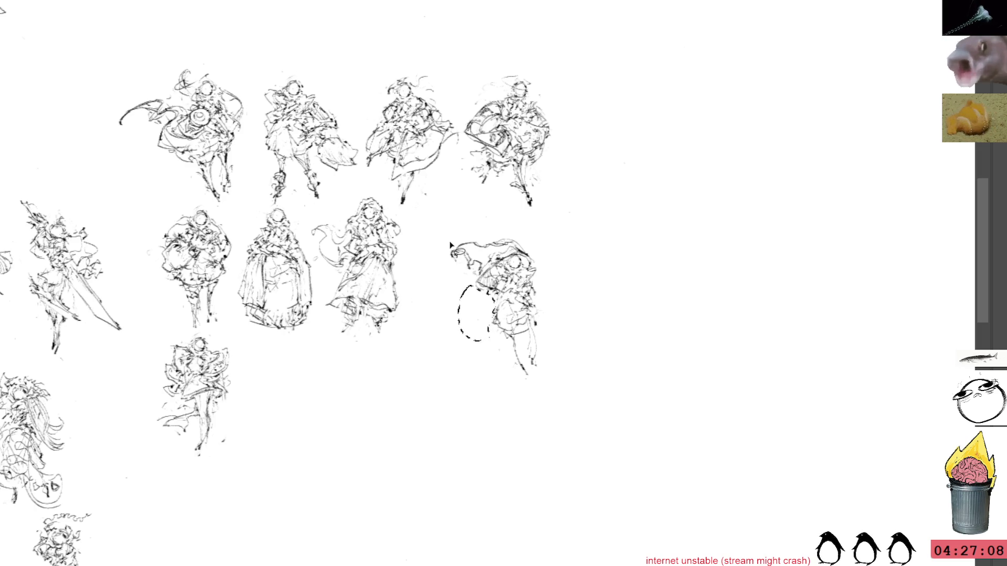
- Deselect, scale the moved pose slightly smaller and commit it in the upper row
{"action": "key", "text": "ctrl+d"}
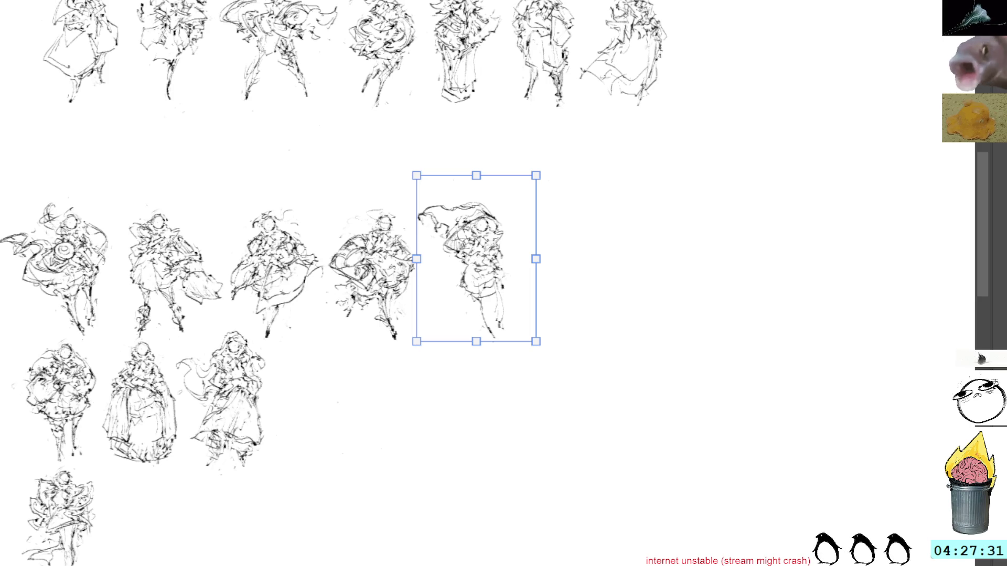
{"action": "left_click_drag", "start_coordinate": [476, 175], "coordinate": [478, 183]}
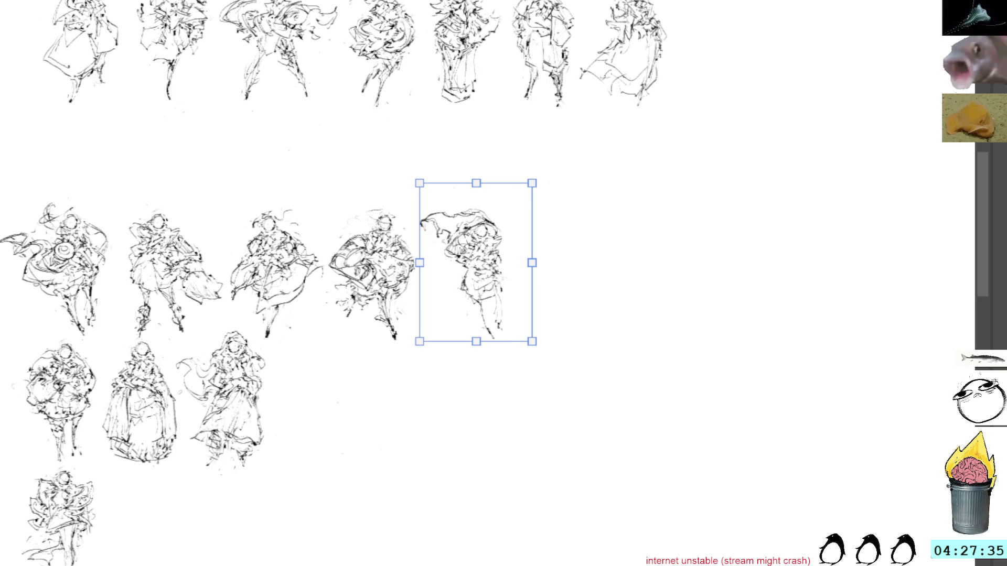
{"action": "key", "text": "Return"}
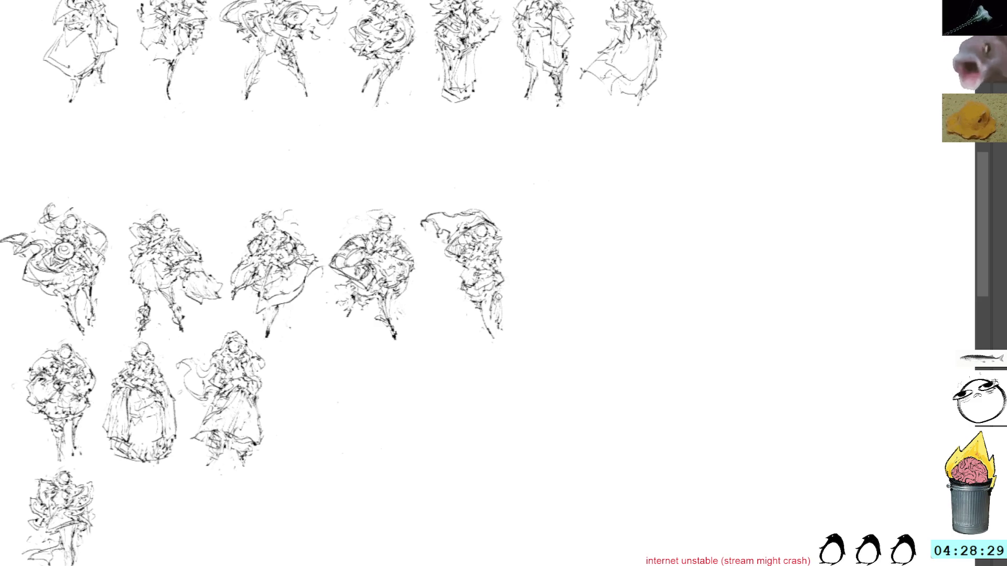
{"action": "mouse_move", "coordinate": [489, 304]}
{"action": "left_mouse_down"}
{"action": "mouse_move", "coordinate": [492, 319]}
{"action": "mouse_move", "coordinate": [511, 315]}
{"action": "mouse_move", "coordinate": [508, 334]}
{"action": "left_mouse_up"}
- Undo and retry several lower-leg strokes on the fifth figure in the row
{"action": "key", "text": "ctrl+z"}
{"action": "key", "text": "ctrl+z"}
{"action": "key", "text": "ctrl+z"}
{"action": "key", "text": "ctrl+z"}
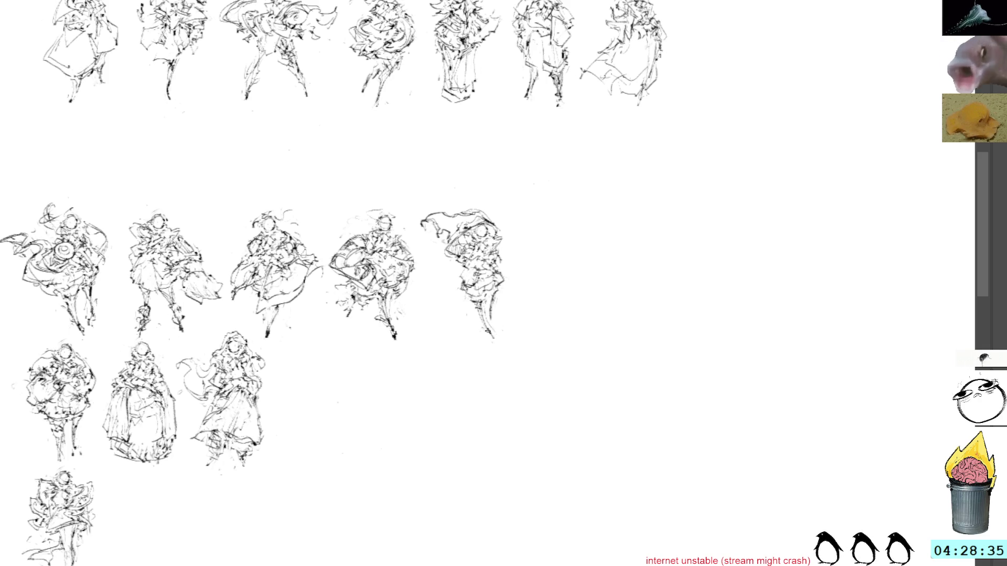
{"action": "left_click_drag", "start_coordinate": [493, 332], "coordinate": [507, 352]}
{"action": "left_click_drag", "start_coordinate": [488, 311], "coordinate": [498, 350]}
{"action": "key", "text": "ctrl+z"}
{"action": "left_click_drag", "start_coordinate": [478, 303], "coordinate": [494, 350]}
{"action": "key", "text": "ctrl+z"}
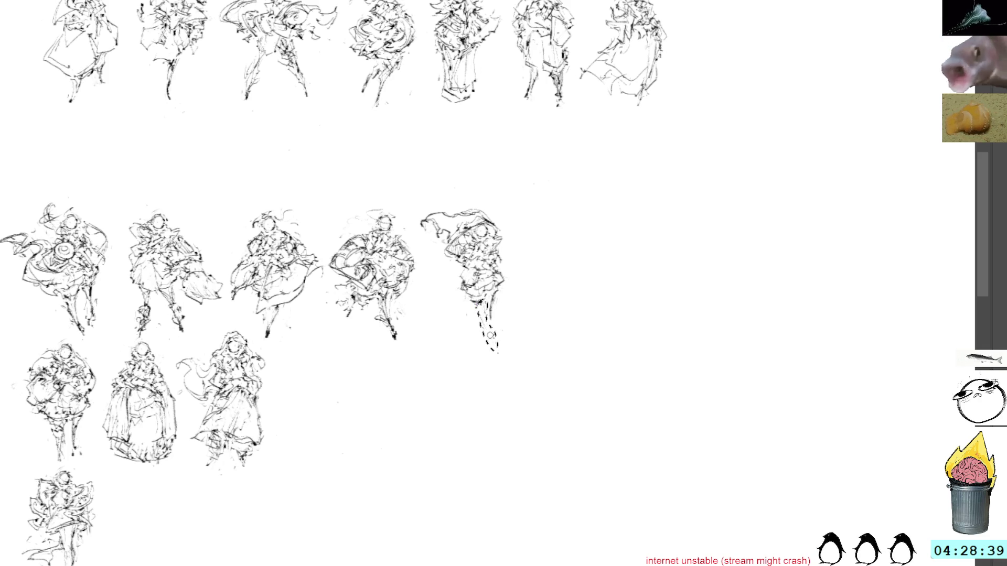
{"action": "key", "text": "ctrl+z"}
- Clear the remaining leg strokes and redraw the fifth figure's legs cleanly
{"action": "mouse_move", "coordinate": [486, 314]}
{"action": "left_mouse_down"}
{"action": "mouse_move", "coordinate": [508, 353]}
{"action": "mouse_move", "coordinate": [504, 339]}
{"action": "left_mouse_up"}
{"action": "key", "text": "ctrl+z"}
{"action": "key", "text": "ctrl+z"}
{"action": "left_click_drag", "start_coordinate": [481, 302], "coordinate": [485, 319]}
{"action": "key", "text": "ctrl+z"}
{"action": "key", "text": "ctrl+z"}
{"action": "key", "text": "ctrl+z"}
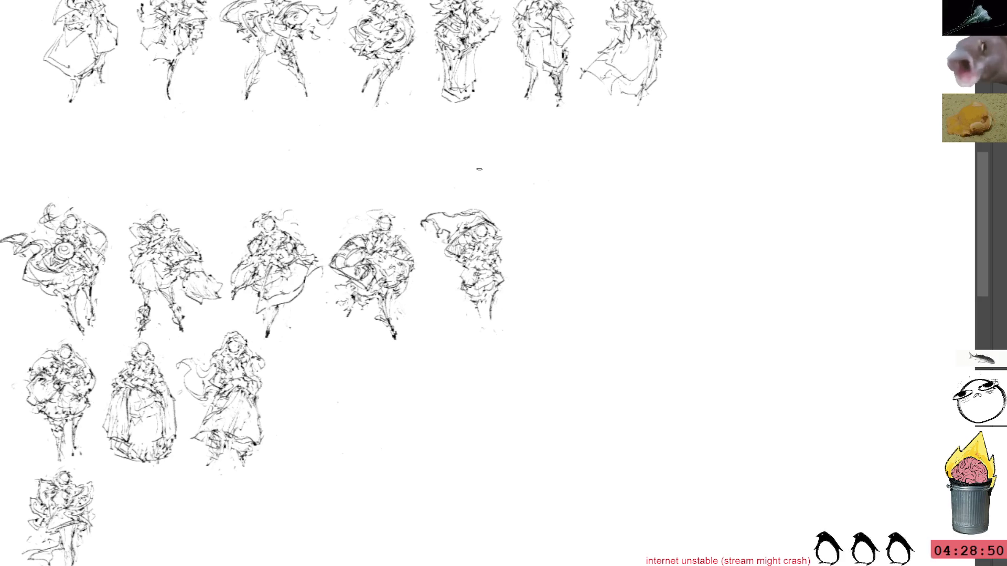
{"action": "left_click_drag", "start_coordinate": [471, 299], "coordinate": [464, 339]}
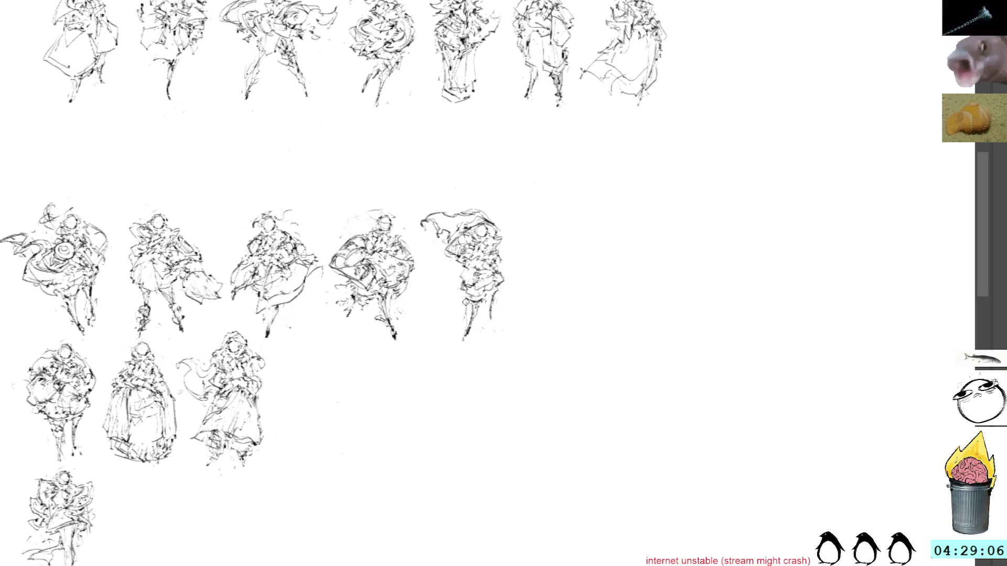
- Add leg lines to the fifth figure, then start strokes on a new lone figure's left side
{"action": "left_click_drag", "start_coordinate": [466, 304], "coordinate": [469, 317]}
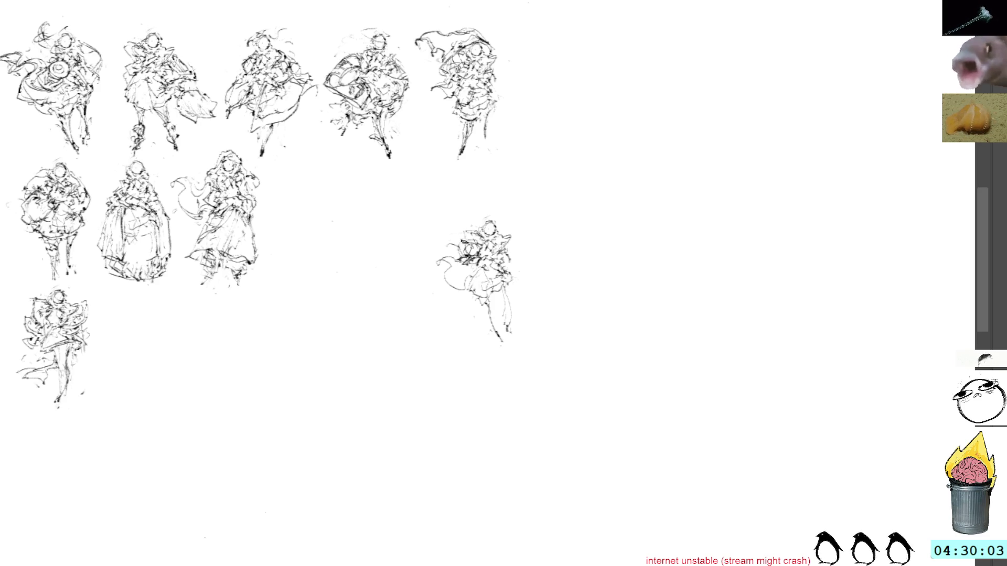
{"action": "mouse_move", "coordinate": [456, 234]}
{"action": "left_mouse_down"}
{"action": "mouse_move", "coordinate": [447, 249]}
{"action": "mouse_move", "coordinate": [437, 242]}
{"action": "mouse_move", "coordinate": [473, 230]}
{"action": "mouse_move", "coordinate": [441, 243]}
{"action": "mouse_move", "coordinate": [451, 248]}
{"action": "mouse_move", "coordinate": [435, 244]}
{"action": "mouse_move", "coordinate": [459, 250]}
{"action": "left_mouse_up"}
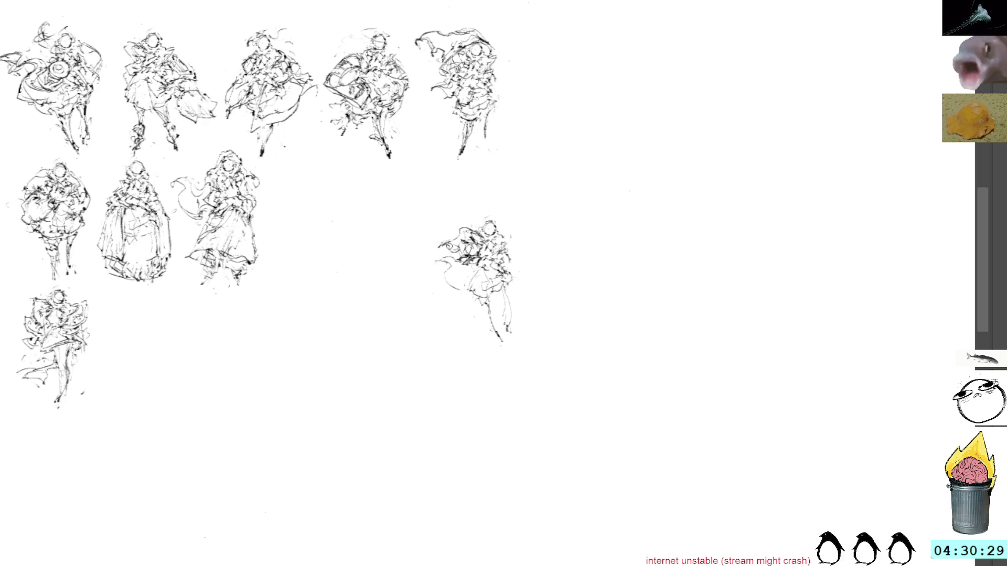
- Add a sweeping cape stroke across the left side of the lone sketch
{"action": "mouse_move", "coordinate": [440, 260]}
{"action": "left_mouse_down"}
{"action": "mouse_move", "coordinate": [424, 275]}
{"action": "mouse_move", "coordinate": [451, 293]}
{"action": "mouse_move", "coordinate": [491, 269]}
{"action": "mouse_move", "coordinate": [477, 273]}
{"action": "mouse_move", "coordinate": [479, 288]}
{"action": "mouse_move", "coordinate": [493, 280]}
{"action": "mouse_move", "coordinate": [501, 233]}
{"action": "mouse_move", "coordinate": [512, 242]}
{"action": "mouse_move", "coordinate": [502, 209]}
{"action": "left_mouse_up"}
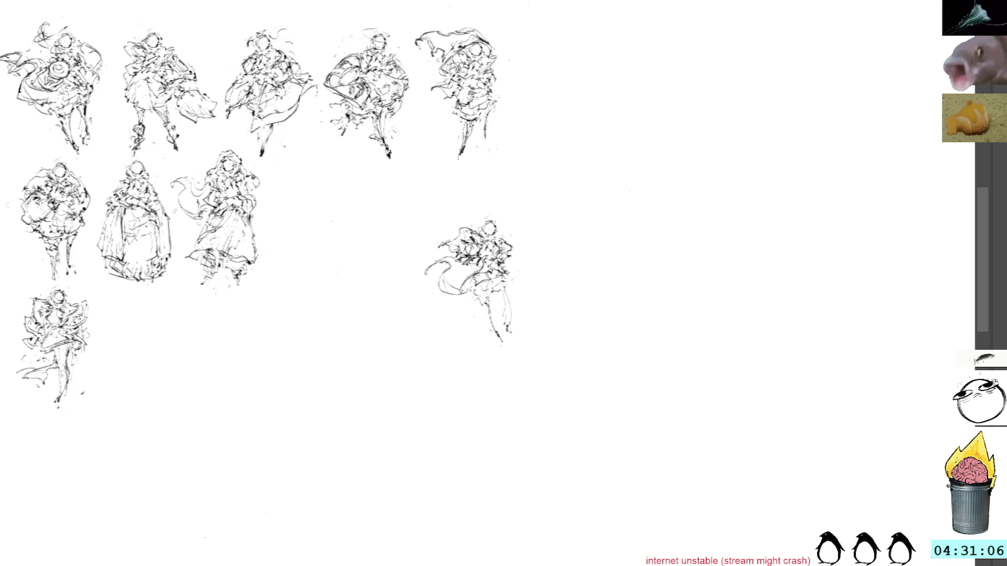
- Extend the lone figure's flowing cape and rough in its legs and feet
{"action": "mouse_move", "coordinate": [432, 264]}
{"action": "left_mouse_down"}
{"action": "mouse_move", "coordinate": [421, 268]}
{"action": "mouse_move", "coordinate": [440, 270]}
{"action": "mouse_move", "coordinate": [444, 293]}
{"action": "mouse_move", "coordinate": [459, 293]}
{"action": "mouse_move", "coordinate": [449, 288]}
{"action": "mouse_move", "coordinate": [476, 266]}
{"action": "mouse_move", "coordinate": [445, 293]}
{"action": "mouse_move", "coordinate": [456, 289]}
{"action": "mouse_move", "coordinate": [417, 291]}
{"action": "mouse_move", "coordinate": [445, 276]}
{"action": "mouse_move", "coordinate": [509, 291]}
{"action": "mouse_move", "coordinate": [512, 280]}
{"action": "left_mouse_up"}
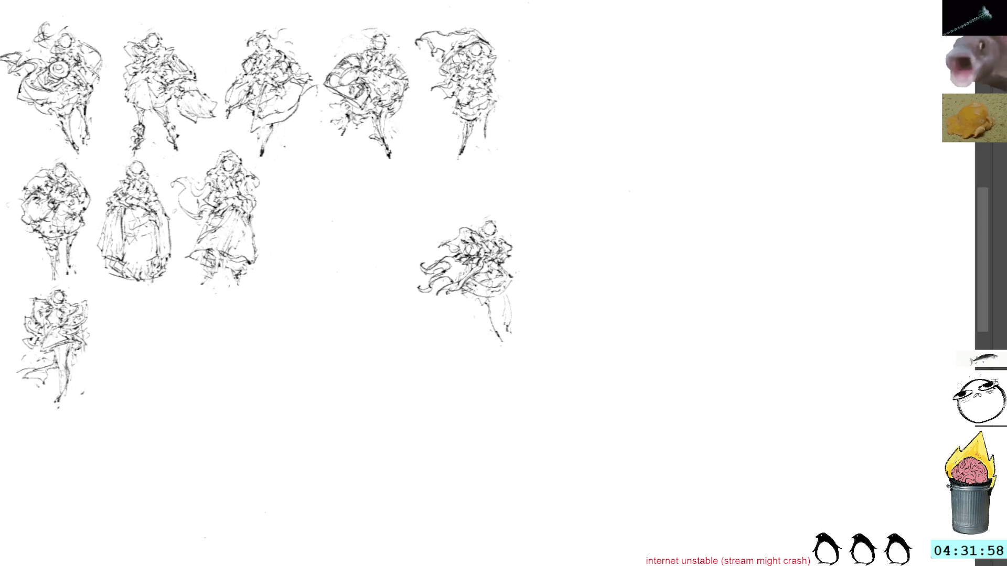
{"action": "mouse_move", "coordinate": [493, 287]}
{"action": "left_mouse_down"}
{"action": "mouse_move", "coordinate": [504, 293]}
{"action": "mouse_move", "coordinate": [475, 283]}
{"action": "left_mouse_up"}
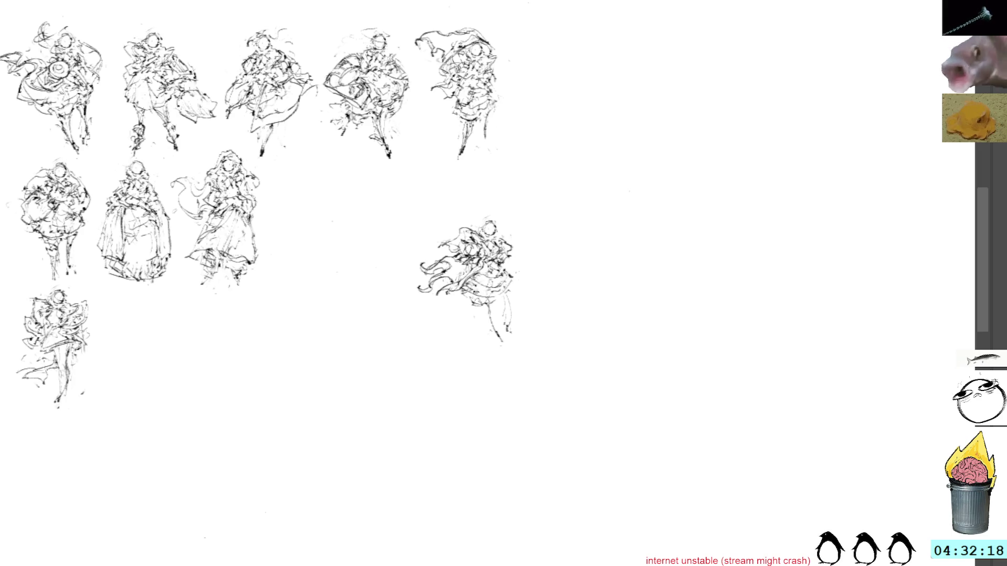
{"action": "left_click_drag", "start_coordinate": [484, 315], "coordinate": [468, 307]}
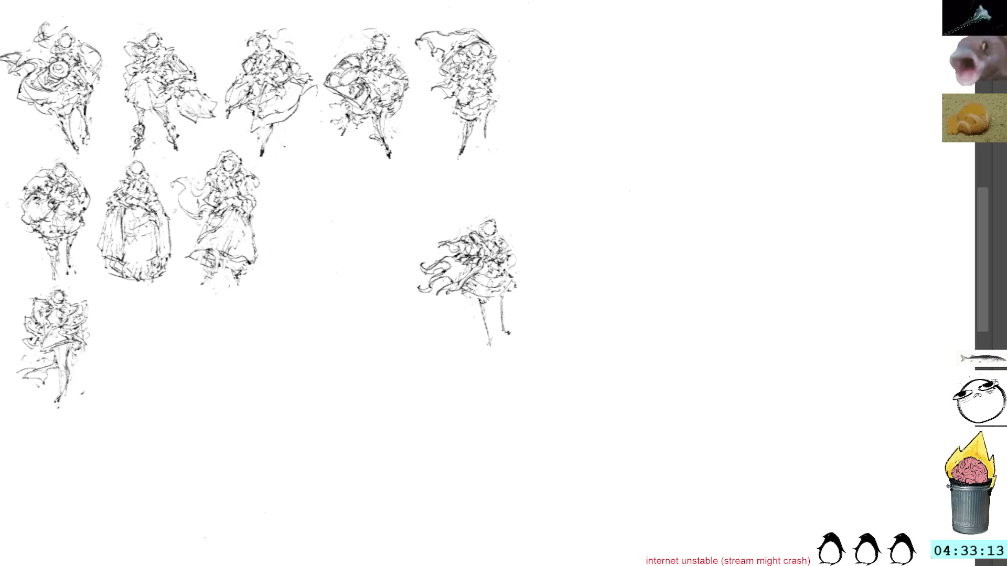
{"action": "left_click_drag", "start_coordinate": [482, 301], "coordinate": [476, 346]}
{"action": "left_click_drag", "start_coordinate": [486, 304], "coordinate": [501, 319]}
{"action": "left_click_drag", "start_coordinate": [488, 343], "coordinate": [496, 352]}
{"action": "key", "text": "ctrl+z"}
{"action": "key", "text": "ctrl+z"}
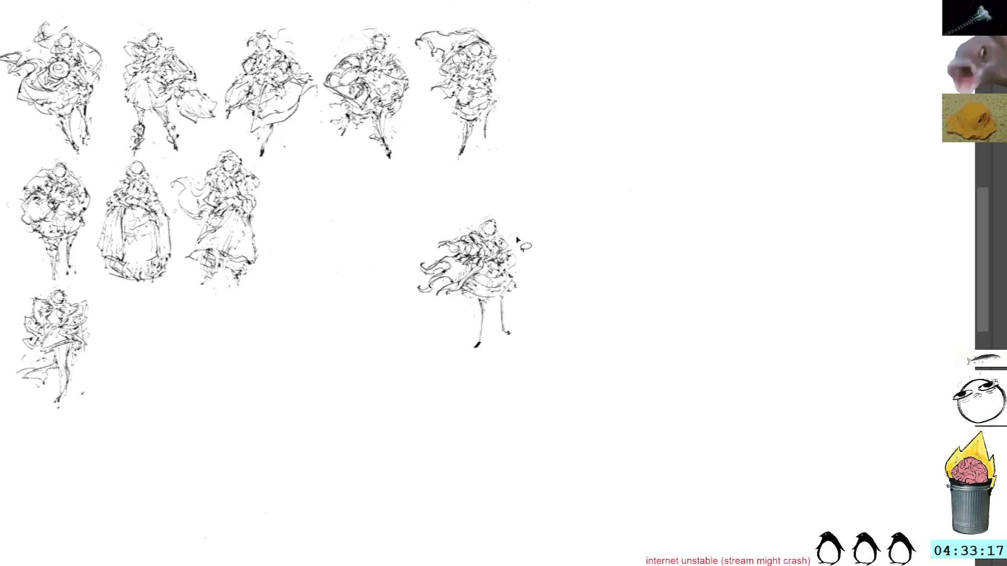
- Refine the lone figure's lower legs, skirt edge and head with darker strokes
{"action": "left_click_drag", "start_coordinate": [506, 294], "coordinate": [495, 313]}
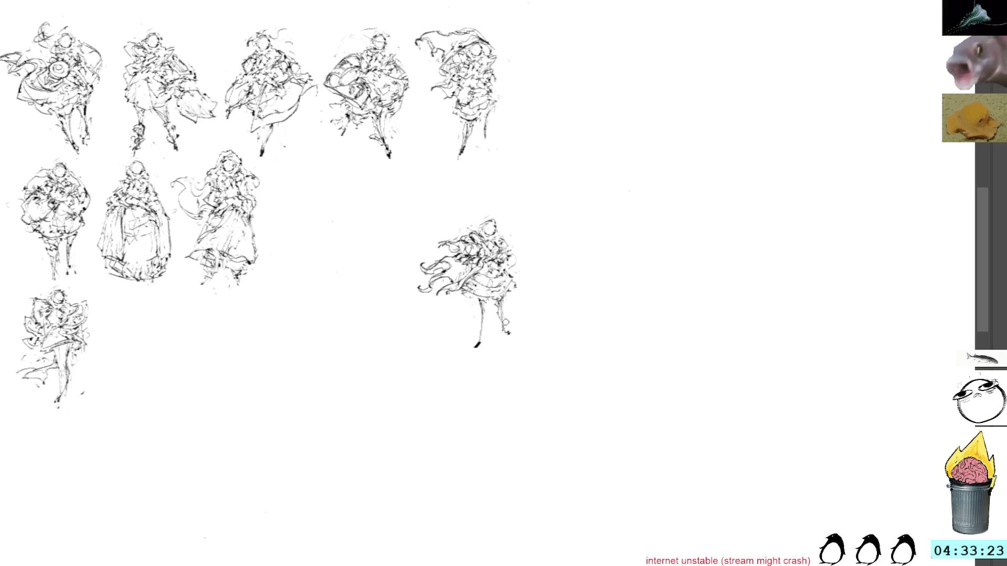
{"action": "left_click_drag", "start_coordinate": [511, 293], "coordinate": [513, 280]}
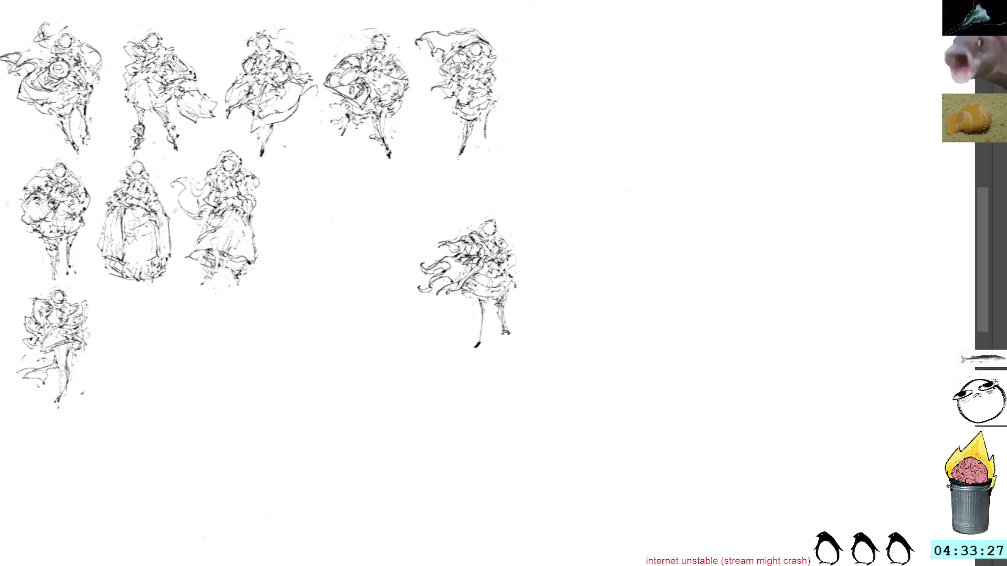
{"action": "left_click_drag", "start_coordinate": [480, 304], "coordinate": [484, 346]}
{"action": "left_click_drag", "start_coordinate": [481, 297], "coordinate": [486, 334]}
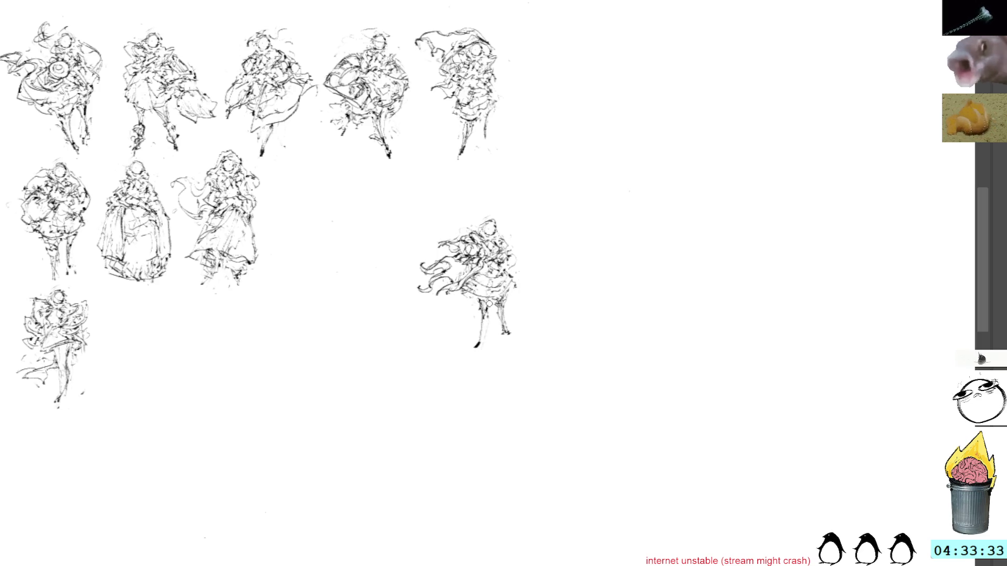
{"action": "left_click_drag", "start_coordinate": [484, 269], "coordinate": [488, 280]}
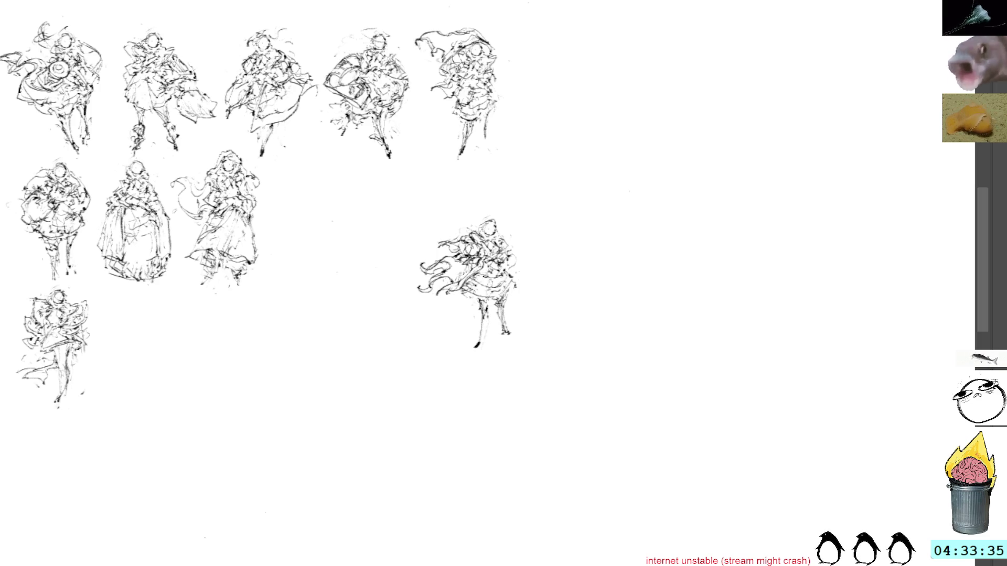
{"action": "left_click_drag", "start_coordinate": [486, 320], "coordinate": [480, 338]}
{"action": "left_click_drag", "start_coordinate": [486, 222], "coordinate": [507, 203]}
- Move the lone figure into the second row as its fourth pose and remove stray hatching
{"action": "left_click_drag", "start_coordinate": [491, 283], "coordinate": [359, 223]}
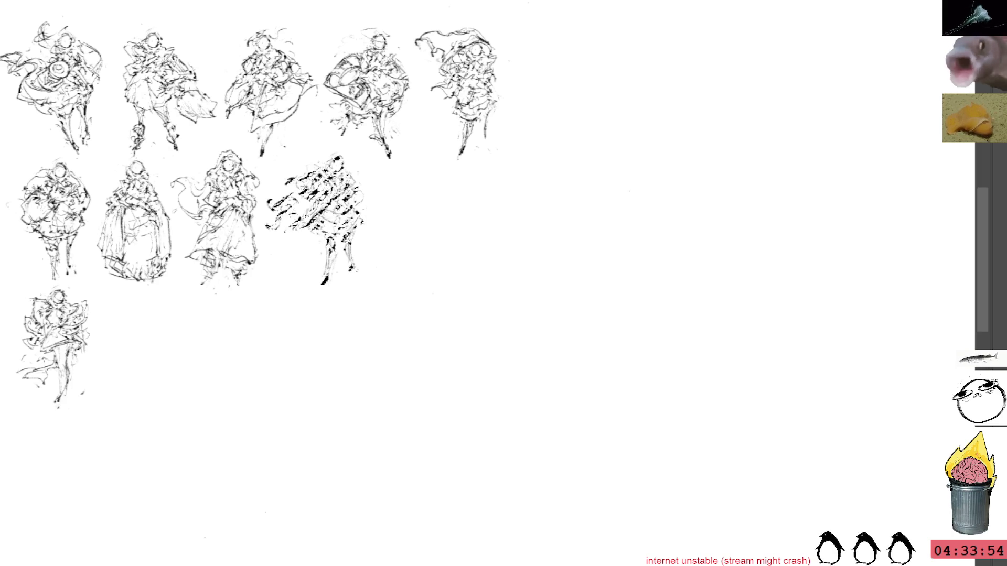
{"action": "key", "text": "ctrl+z"}
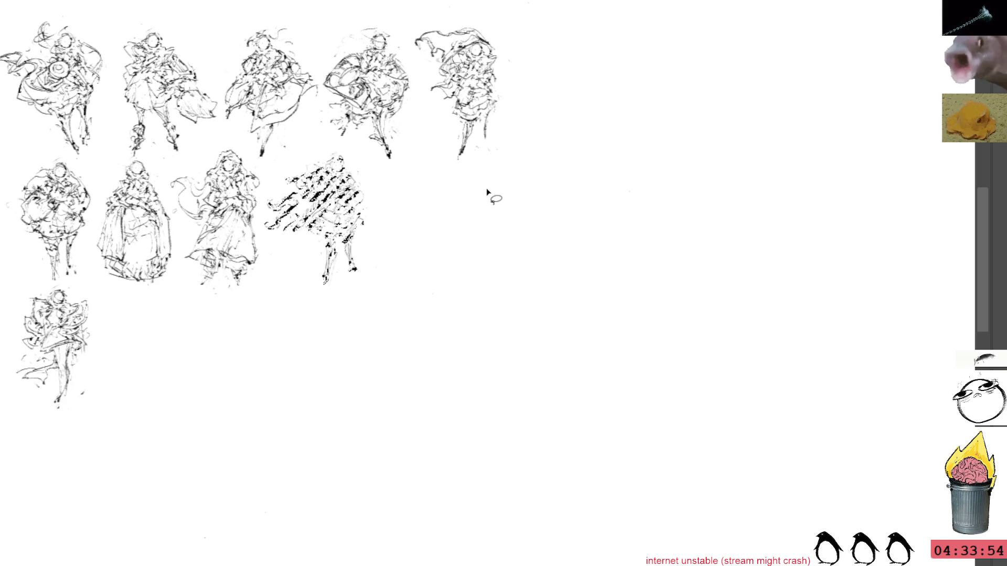
{"action": "key", "text": "ctrl+z"}
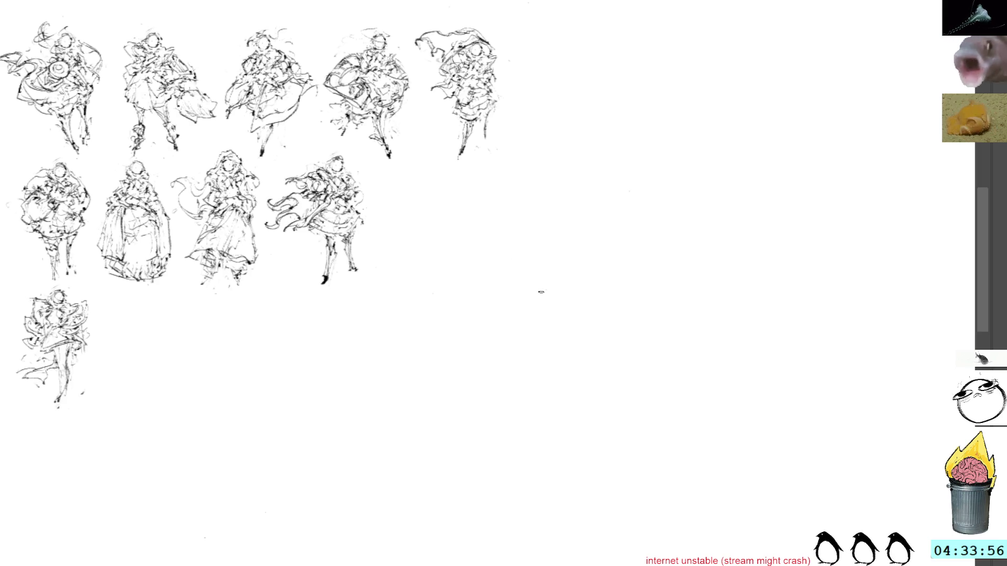
{"action": "left_click_drag", "start_coordinate": [542, 292], "coordinate": [575, 217]}
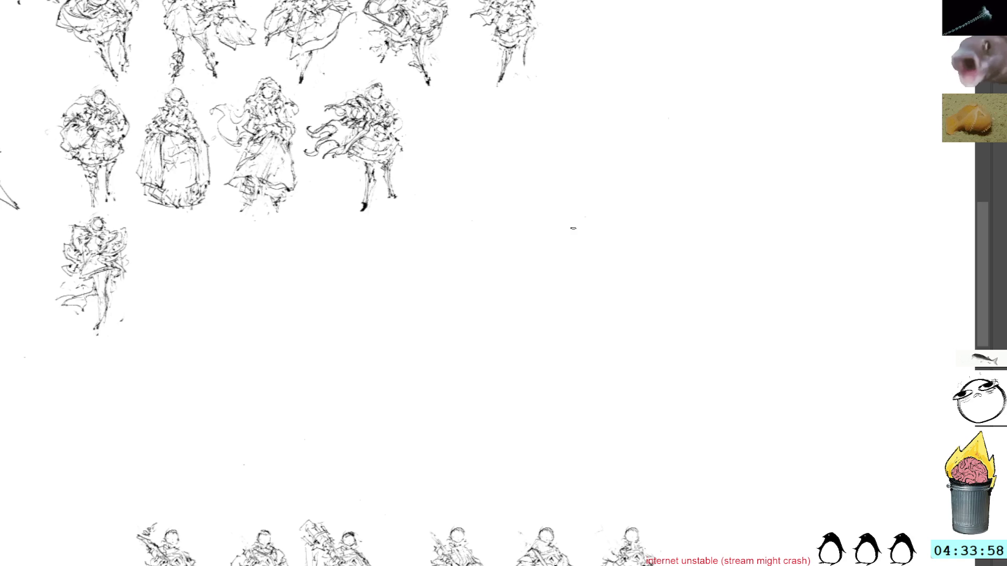
- Paste a new caped figure below the rows and delete its lower legs
{"action": "key", "text": "ctrl+v"}
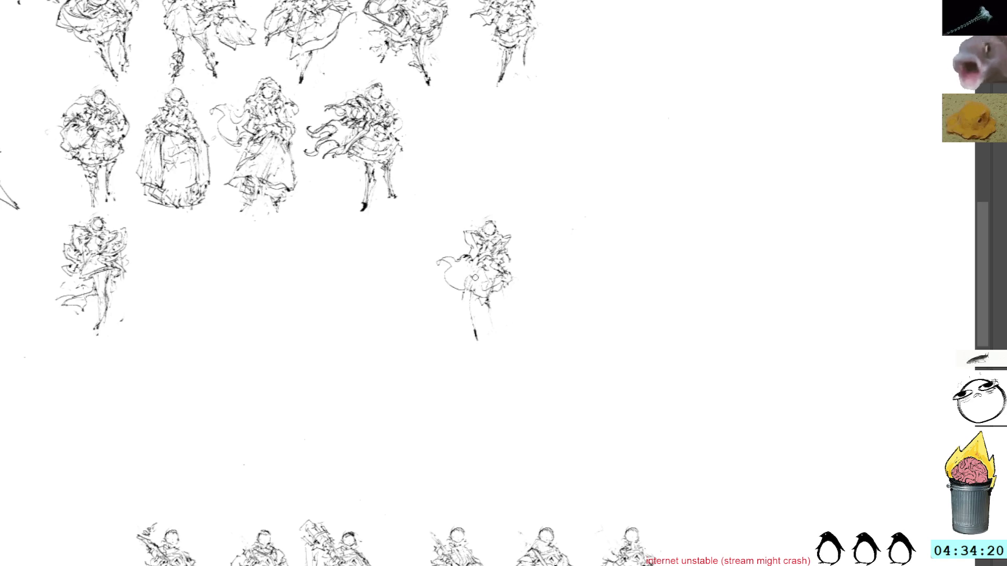
{"action": "left_click_drag", "start_coordinate": [479, 315], "coordinate": [468, 303]}
{"action": "key", "text": "Delete"}
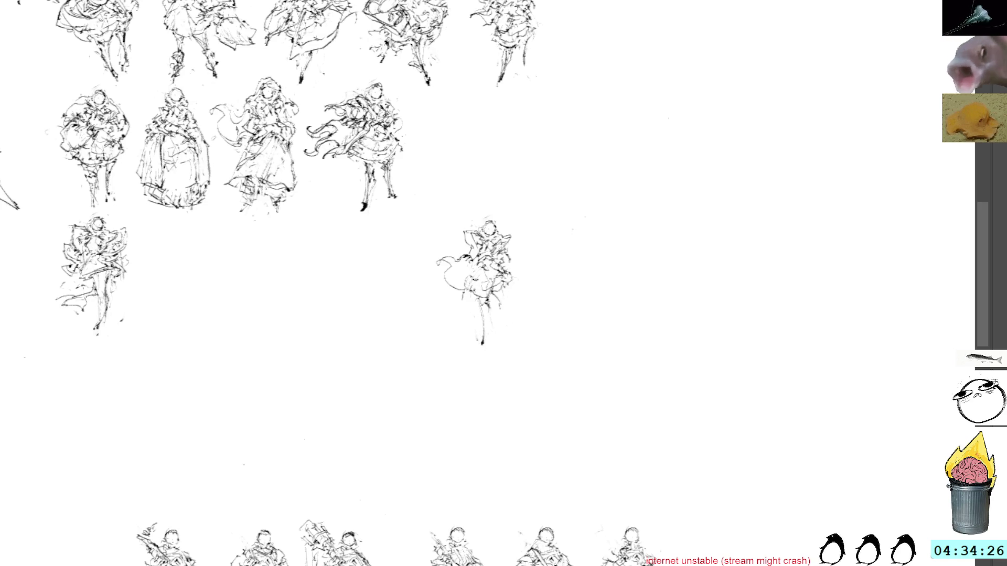
- Redraw both legs and feet of the new figure and touch up near its head
{"action": "left_click_drag", "start_coordinate": [478, 310], "coordinate": [486, 340]}
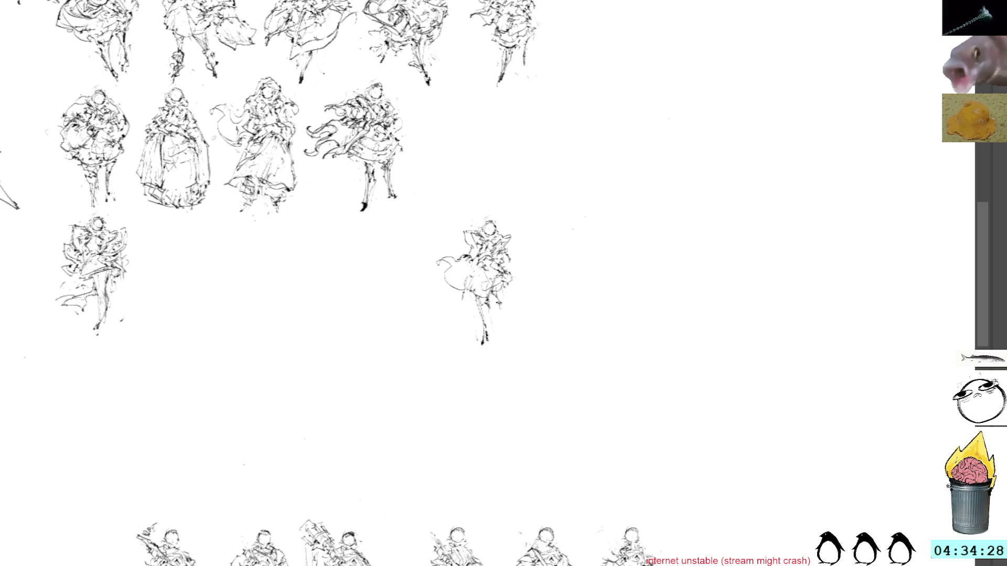
{"action": "mouse_move", "coordinate": [499, 294]}
{"action": "left_mouse_down"}
{"action": "mouse_move", "coordinate": [508, 338]}
{"action": "mouse_move", "coordinate": [485, 348]}
{"action": "mouse_move", "coordinate": [492, 358]}
{"action": "mouse_move", "coordinate": [482, 350]}
{"action": "left_mouse_up"}
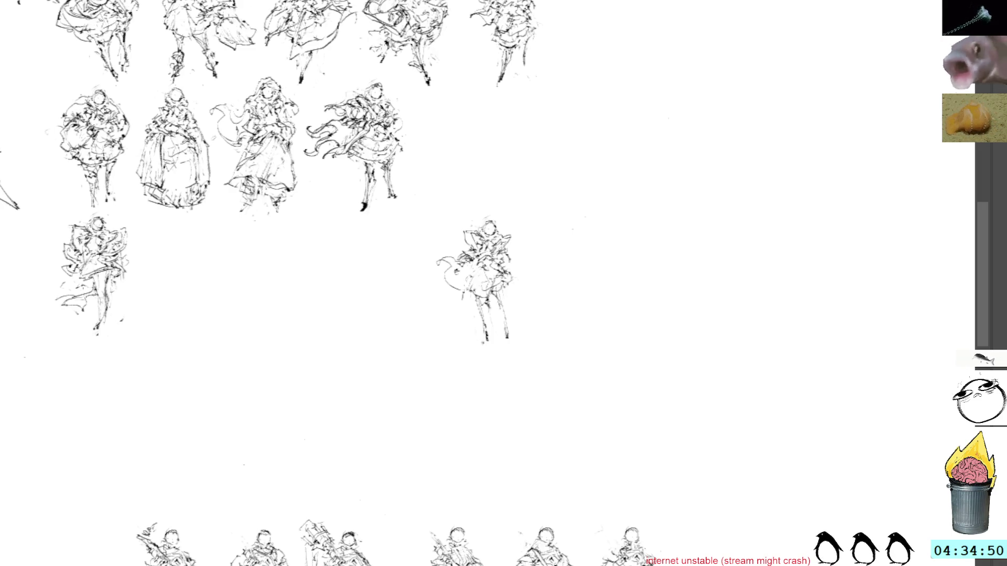
{"action": "left_click_drag", "start_coordinate": [467, 263], "coordinate": [479, 237]}
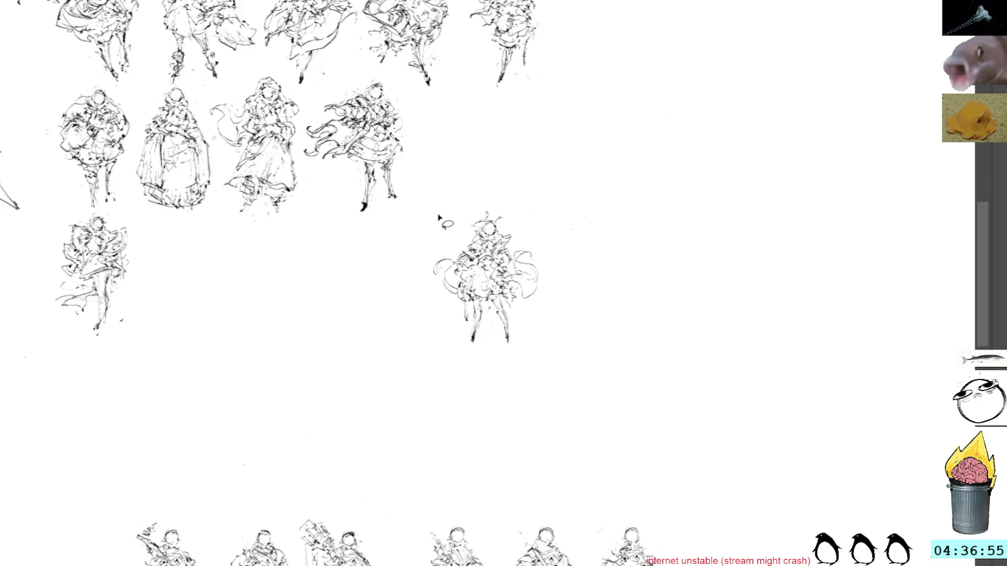
{"action": "left_click", "coordinate": [488, 279]}
- Place the new figure as the fifth pose in the second row and pan to reveal more sketches
{"action": "left_click_drag", "start_coordinate": [488, 280], "coordinate": [475, 167]}
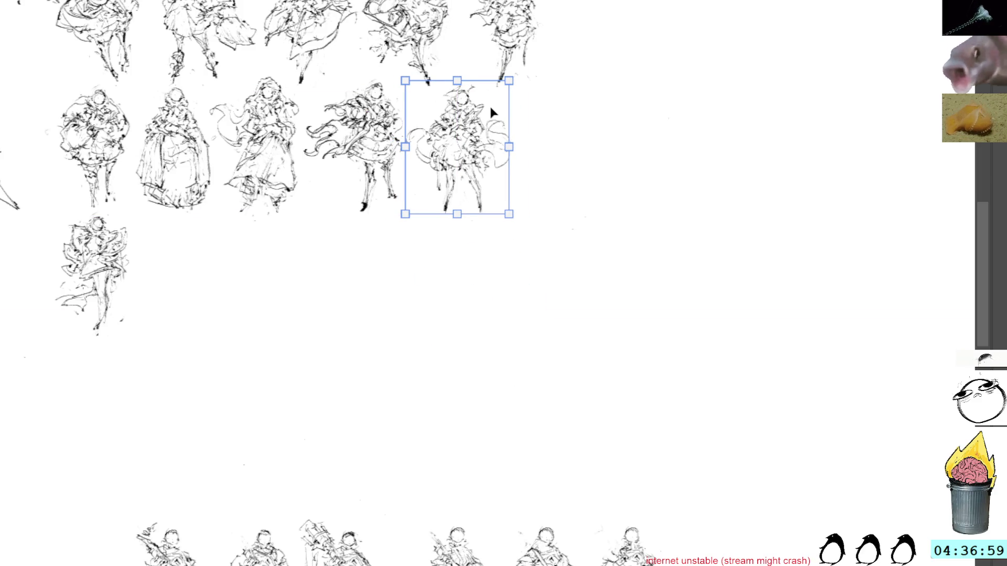
{"action": "key", "text": "Return"}
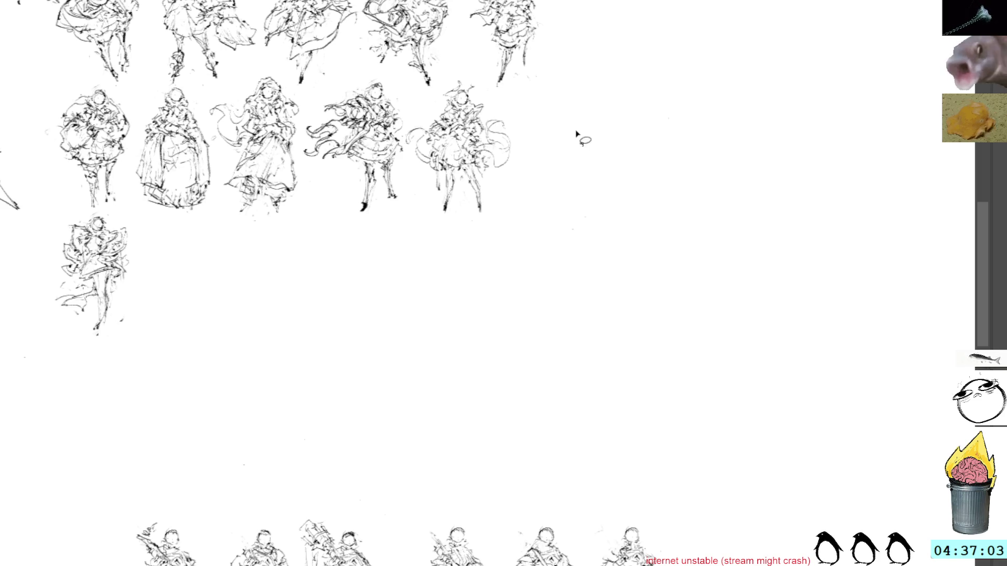
{"action": "left_click_drag", "start_coordinate": [544, 118], "coordinate": [787, 385]}
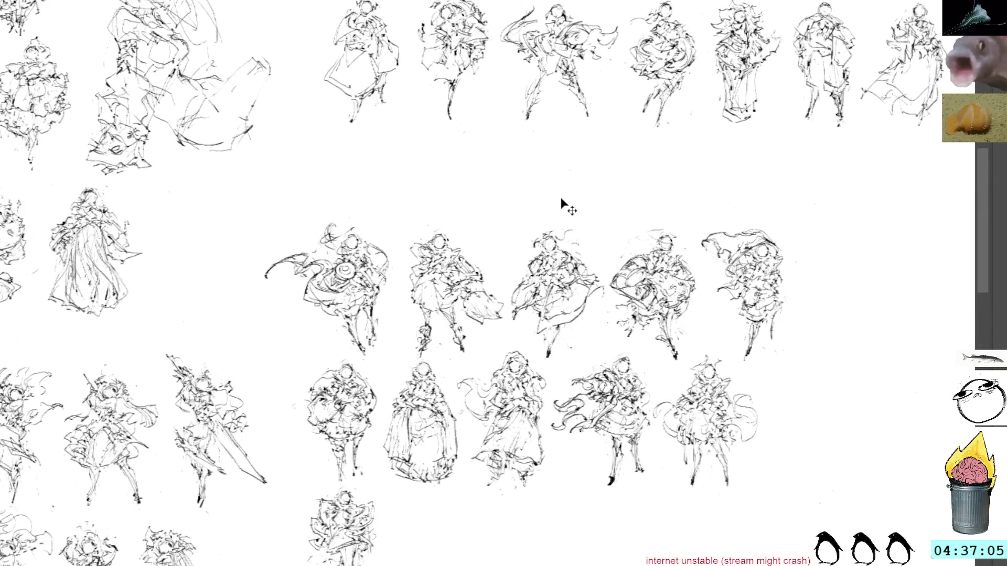